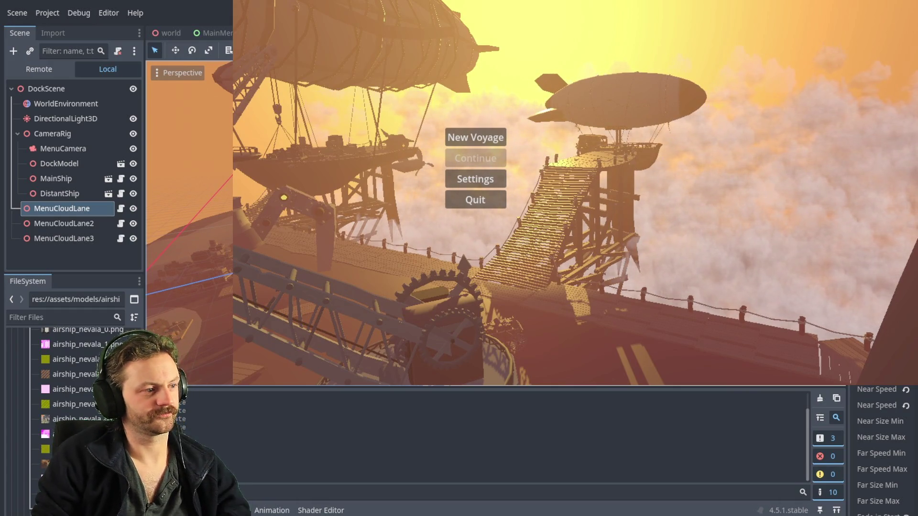
- Switch back and forth between the editor and the running game with Alt+Tab, ending on the editor
{"action": "scroll", "coordinate": [222, 226], "scroll_direction": "up", "scroll_amount": 3}
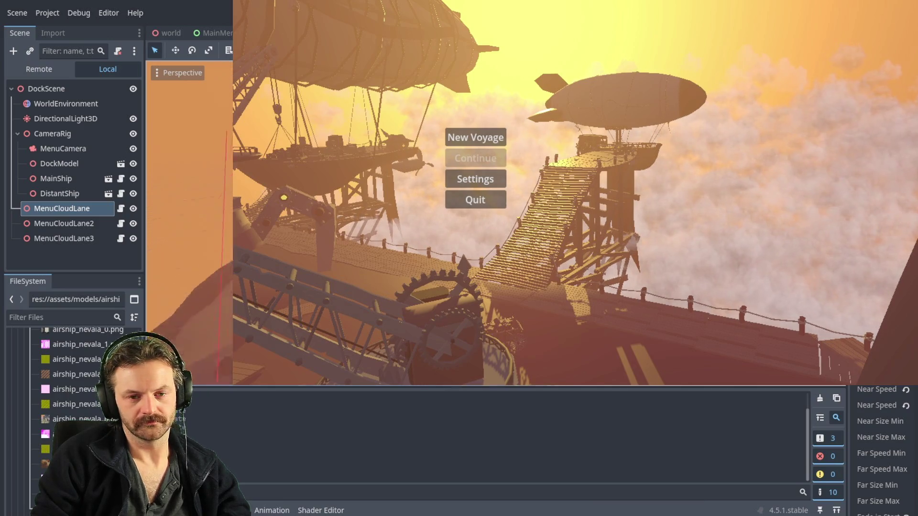
{"action": "scroll", "coordinate": [189, 201], "scroll_direction": "down", "scroll_amount": 3}
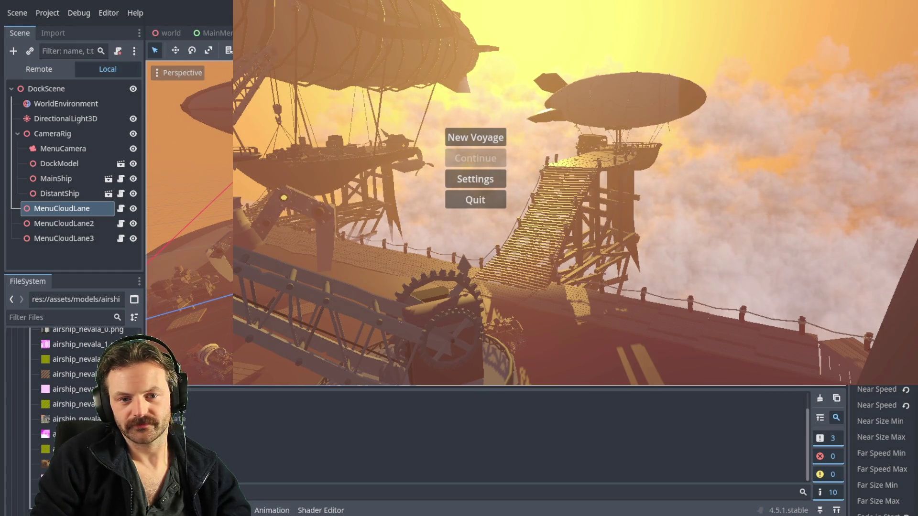
{"action": "key", "text": "alt+Tab"}
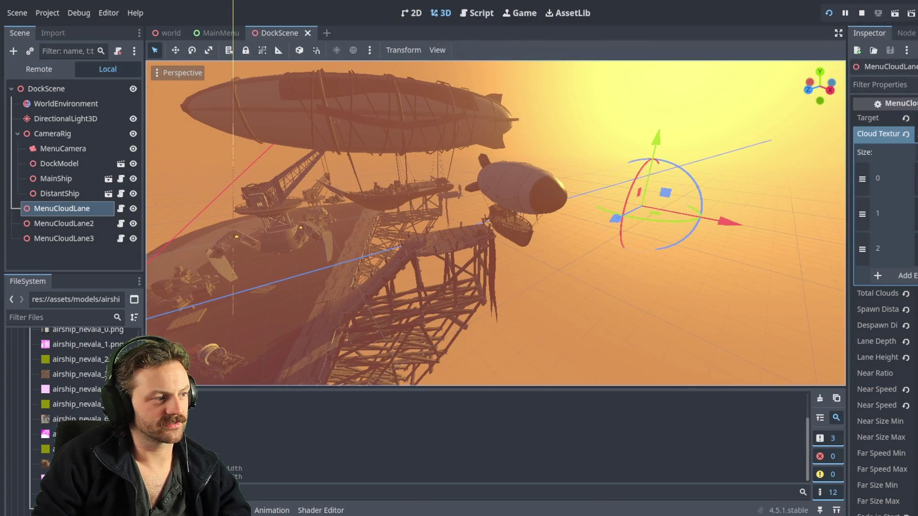
{"action": "key", "text": "alt+Tab"}
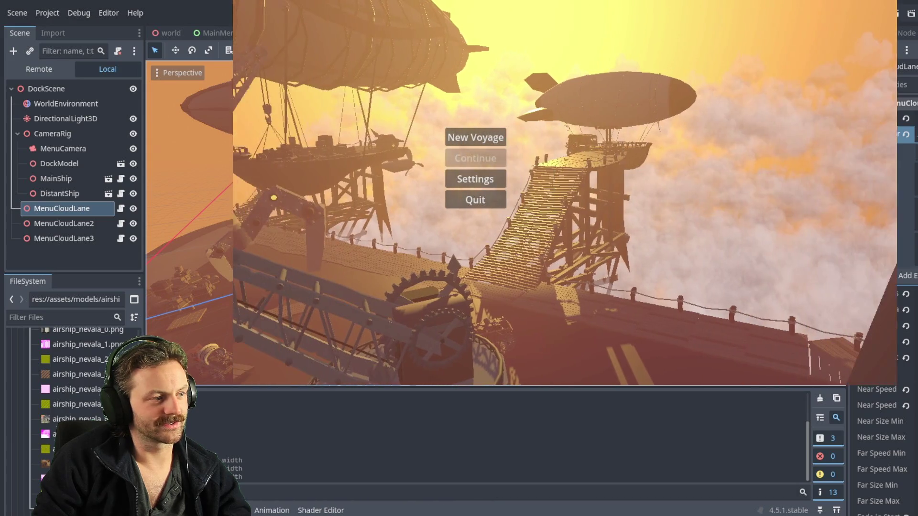
{"action": "key", "text": "alt+Tab"}
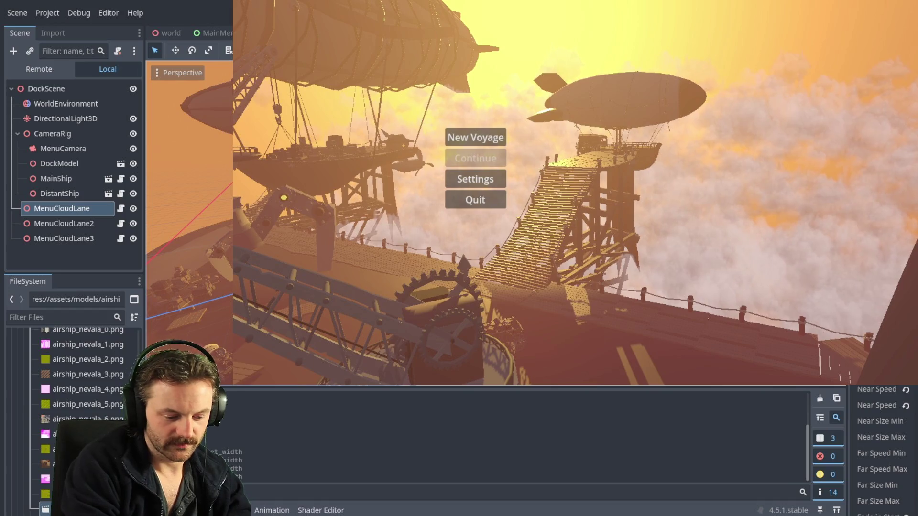
{"action": "key", "text": "alt+Tab"}
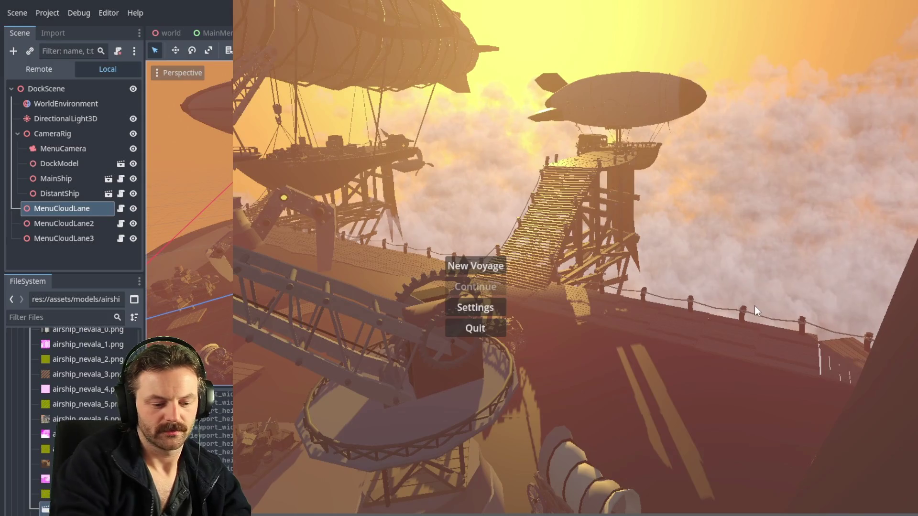
- Stop the game with F8, relaunch it with F5, then close the game window
{"action": "key", "text": "F8"}
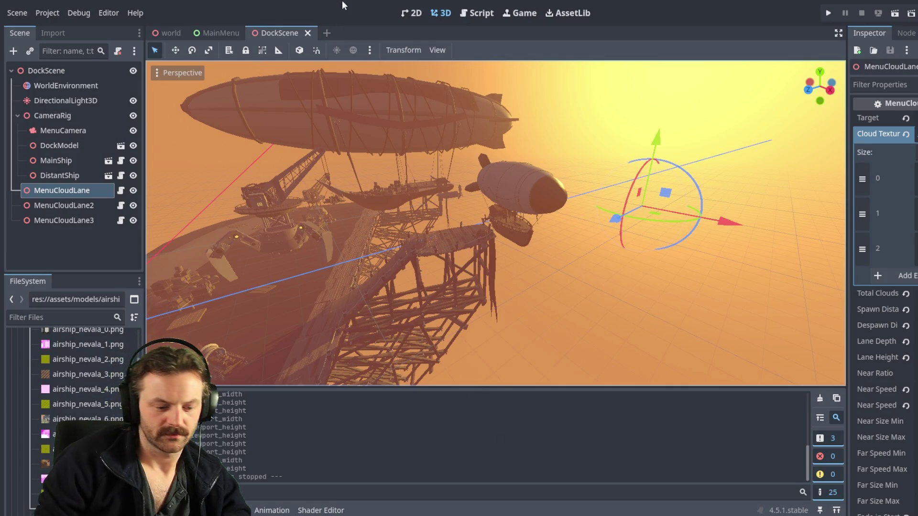
{"action": "key", "text": "F5"}
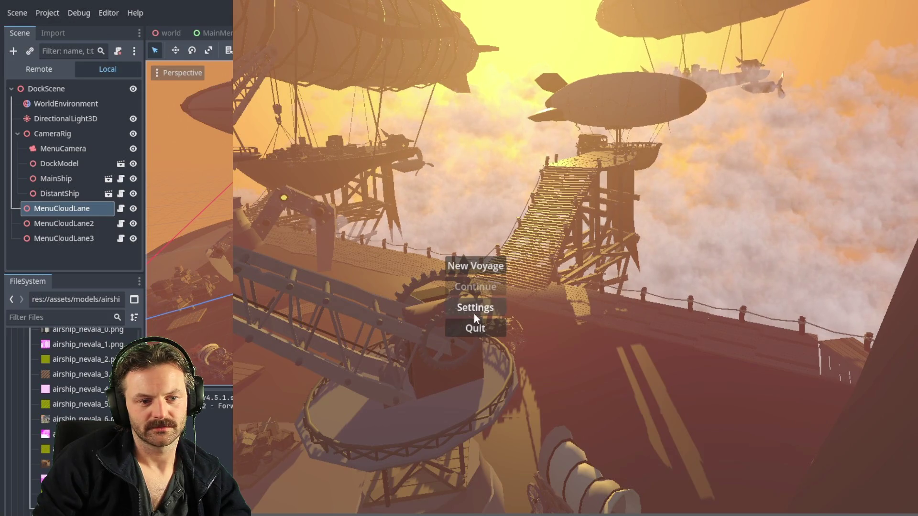
{"action": "left_click", "coordinate": [475, 328]}
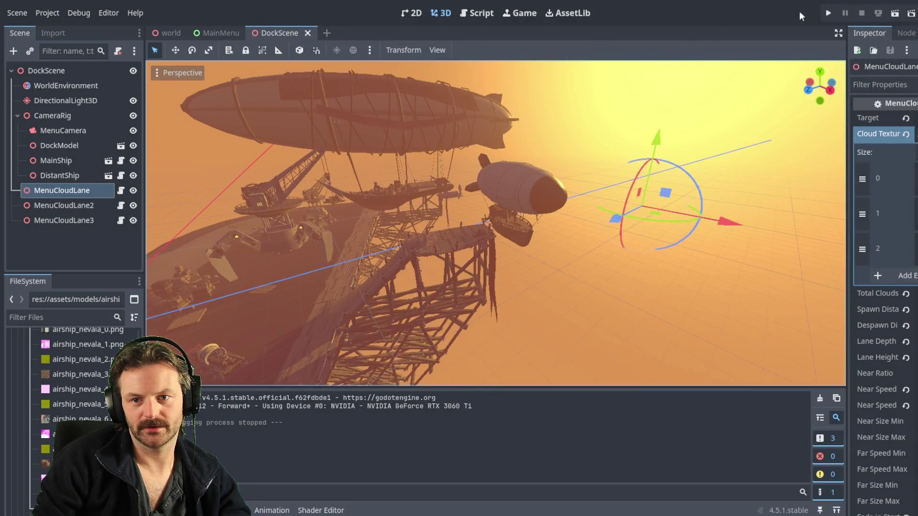
- Run the project, close the game window, and run the project once more
{"action": "left_click", "coordinate": [827, 13]}
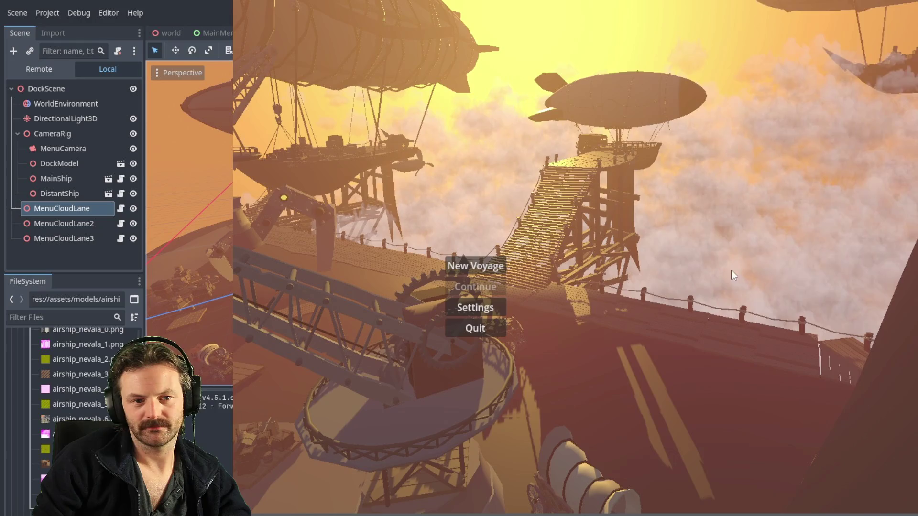
{"action": "left_click", "coordinate": [494, 325]}
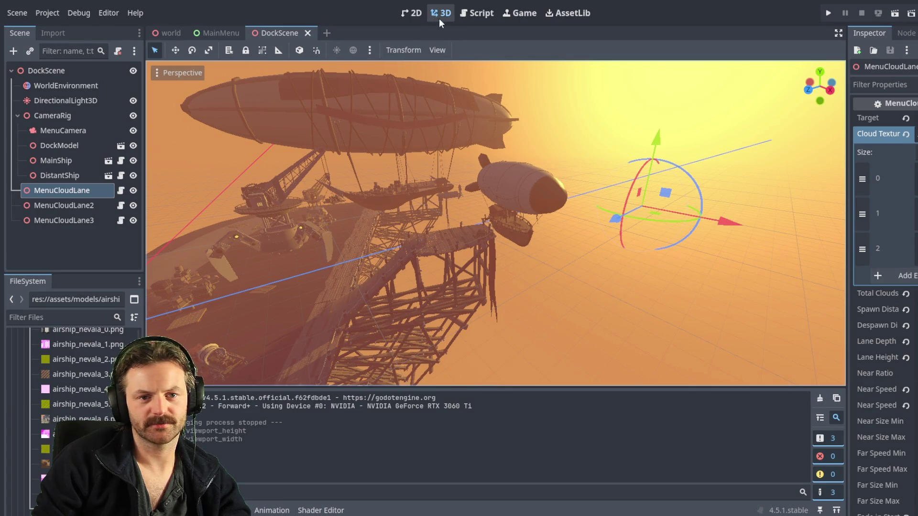
{"action": "left_click", "coordinate": [827, 13]}
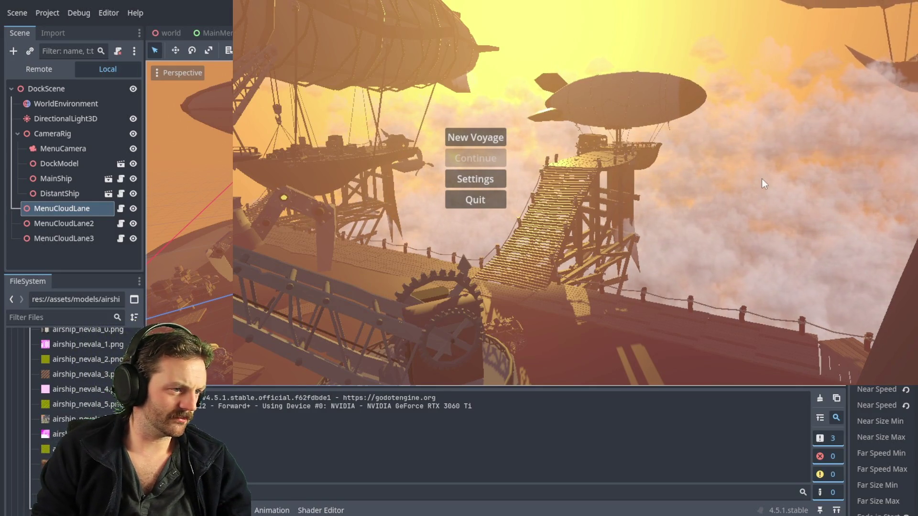
- Select the MenuCloudLane3 node and duplicate it with Ctrl+D
{"action": "left_click", "coordinate": [72, 237]}
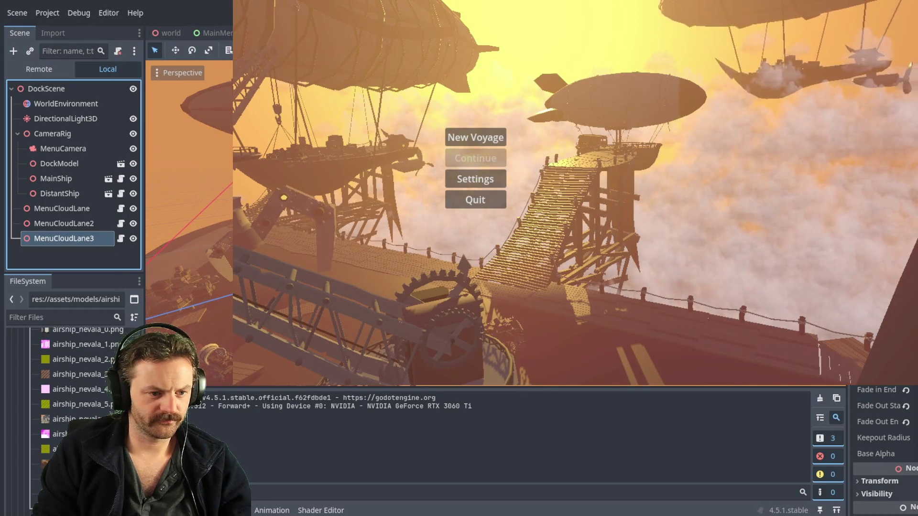
{"action": "key", "text": "ctrl+d"}
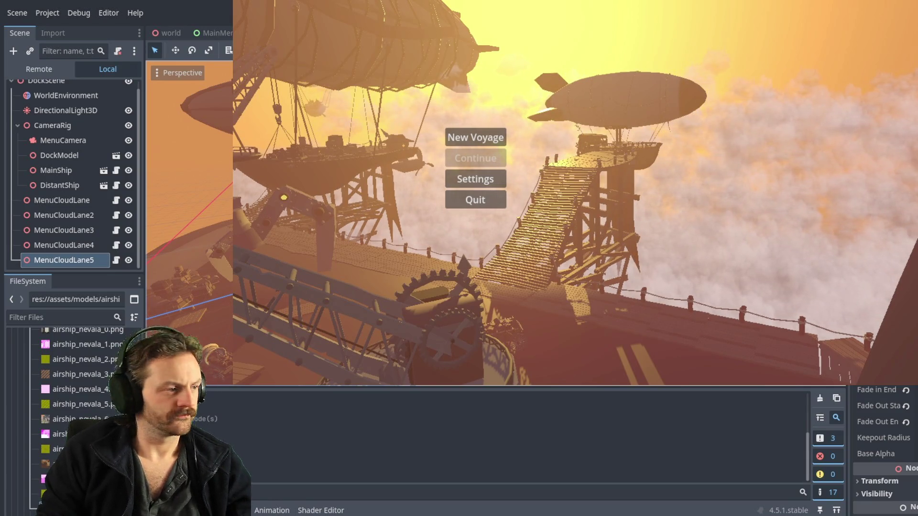
{"action": "left_click", "coordinate": [61, 199]}
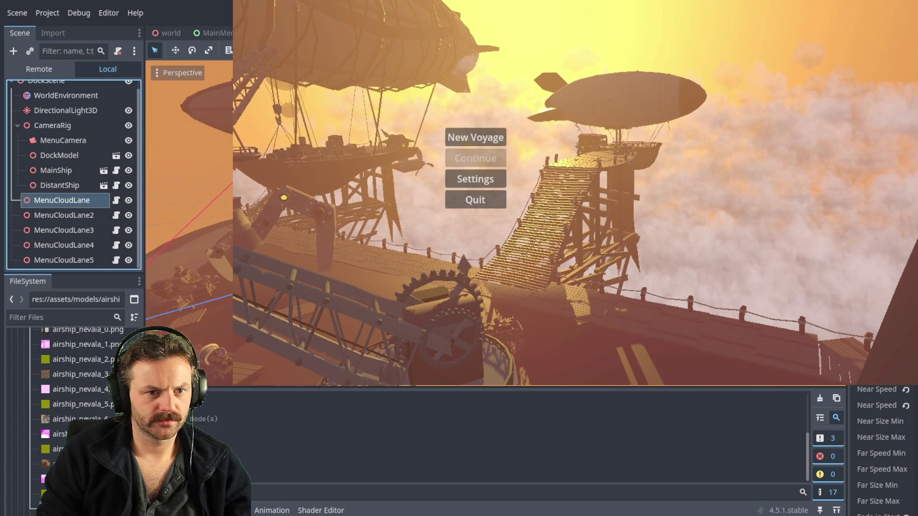
{"action": "left_click", "coordinate": [175, 50]}
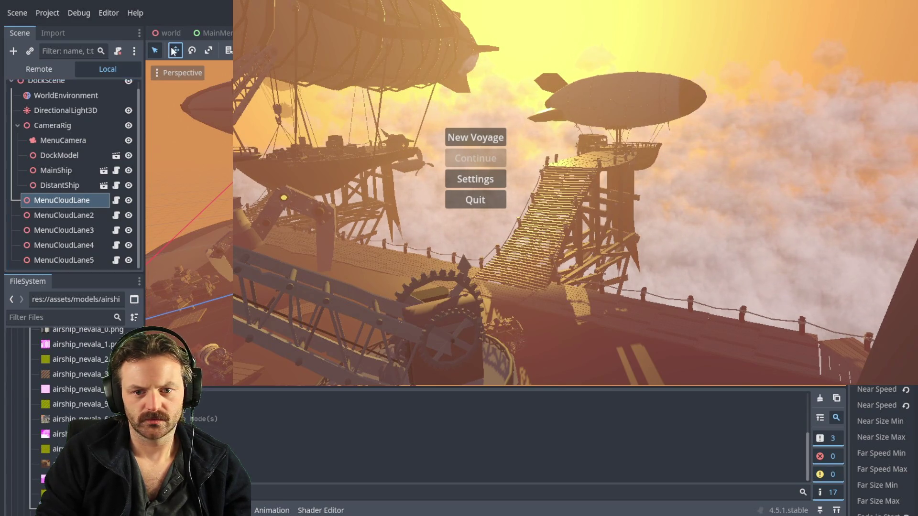
{"action": "left_click", "coordinate": [192, 50]}
{"action": "left_click", "coordinate": [208, 51]}
{"action": "left_click", "coordinate": [175, 50]}
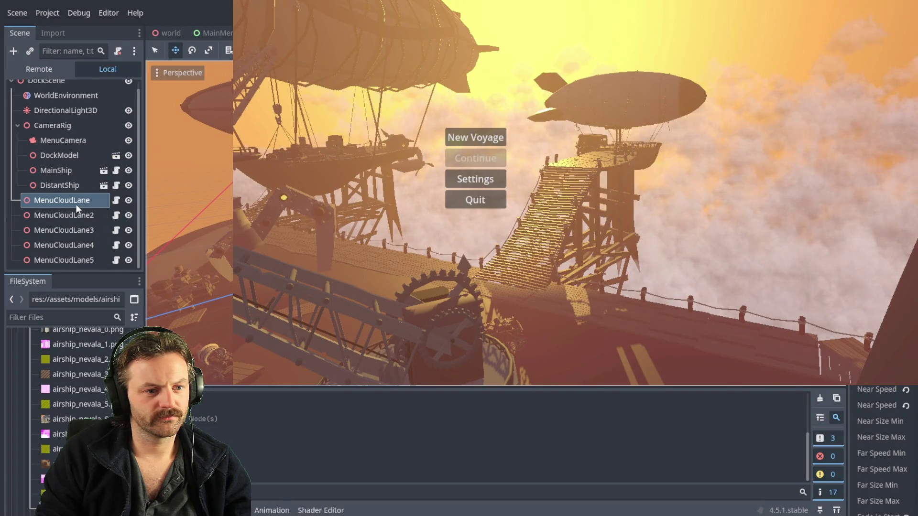
{"action": "left_click", "coordinate": [73, 221]}
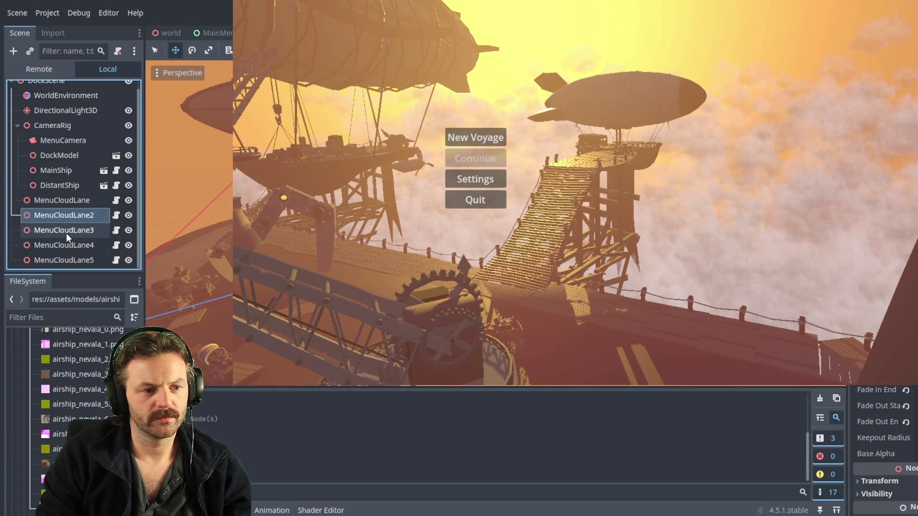
{"action": "left_click", "coordinate": [65, 234]}
{"action": "left_click", "coordinate": [64, 243]}
{"action": "left_click", "coordinate": [58, 261]}
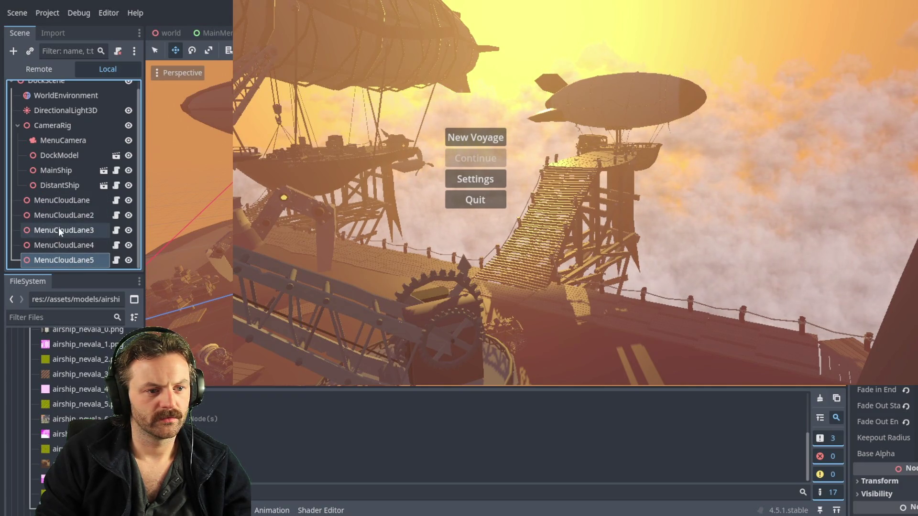
{"action": "left_click", "coordinate": [64, 200]}
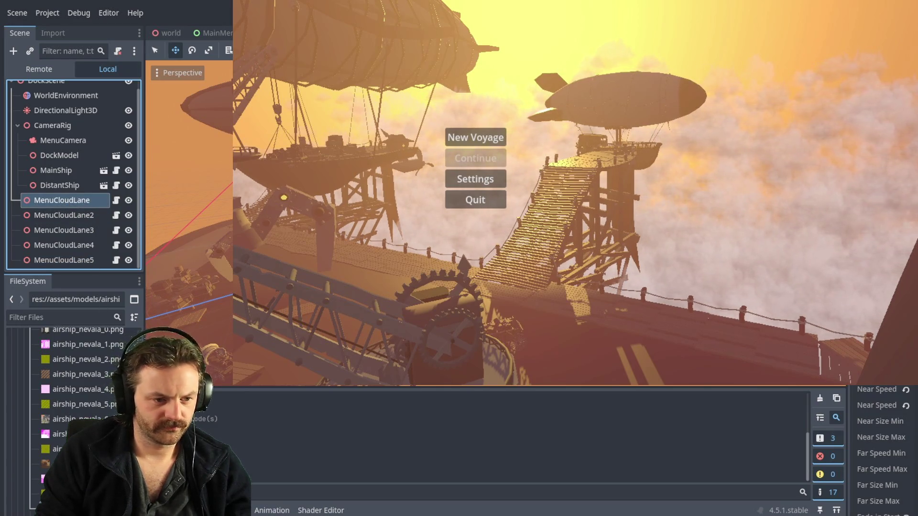
{"action": "key", "text": "ctrl+d"}
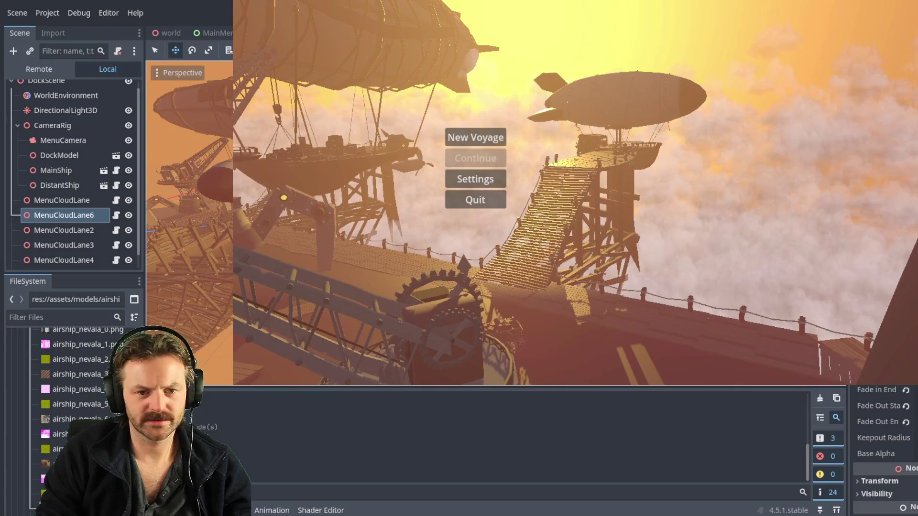
{"action": "left_click", "coordinate": [70, 200]}
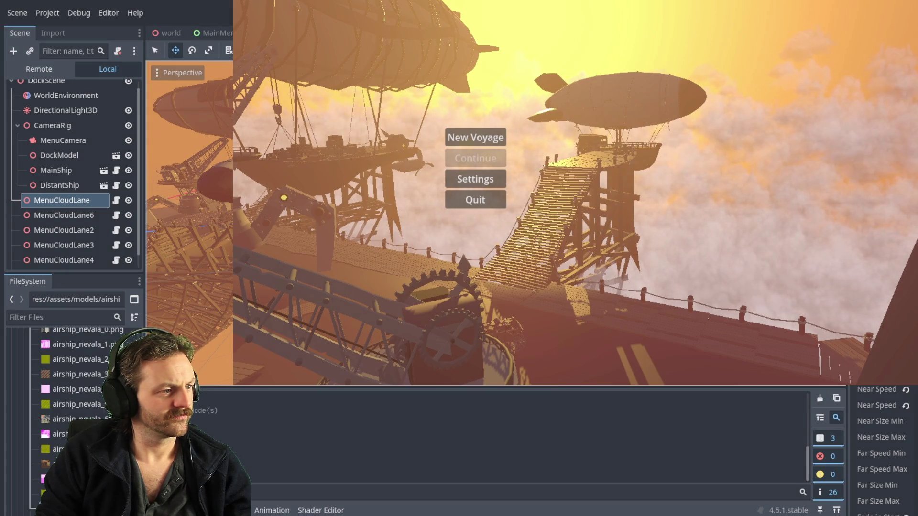
{"action": "left_click", "coordinate": [70, 216]}
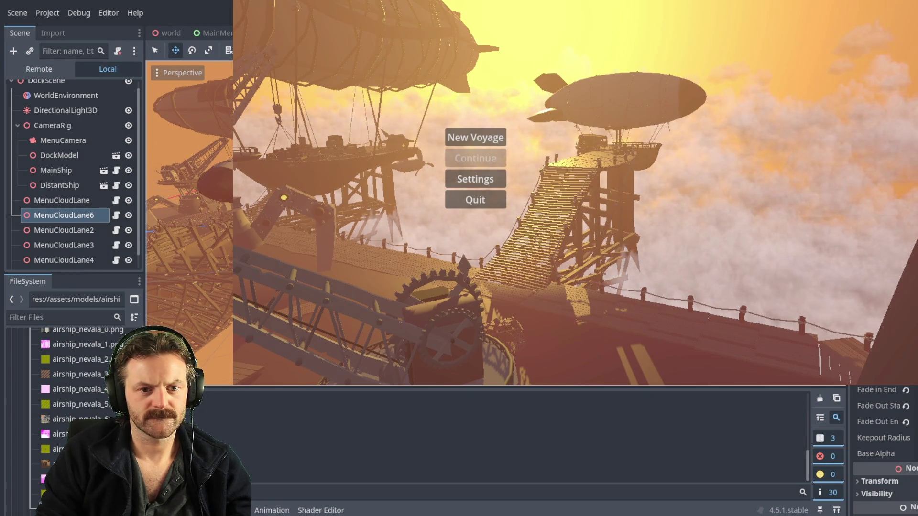
{"action": "left_click", "coordinate": [57, 231]}
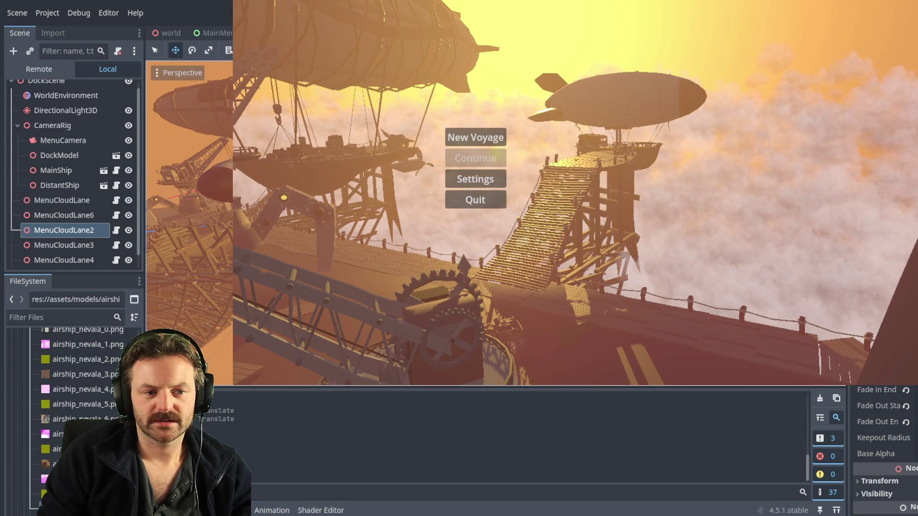
{"action": "left_click", "coordinate": [56, 170]}
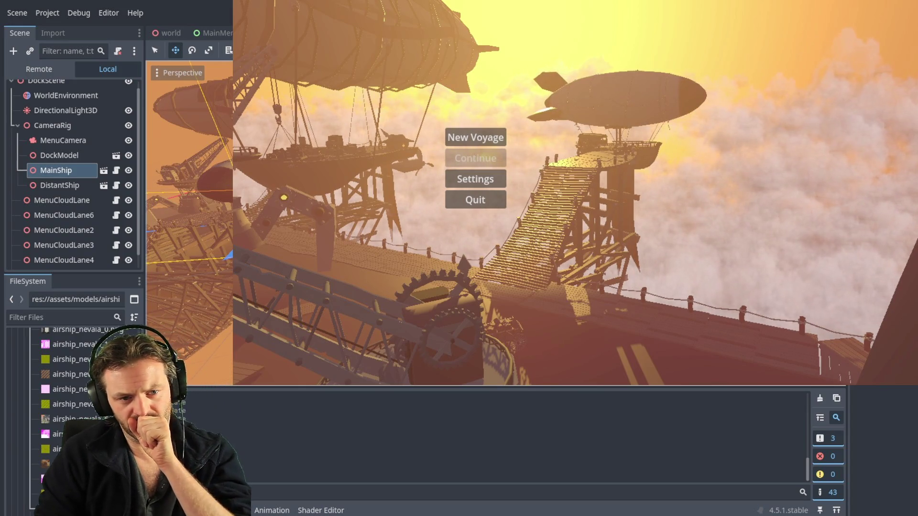
- Select DockModel, test New Voyage in the running game, then bring the editor back
{"action": "left_click", "coordinate": [60, 155]}
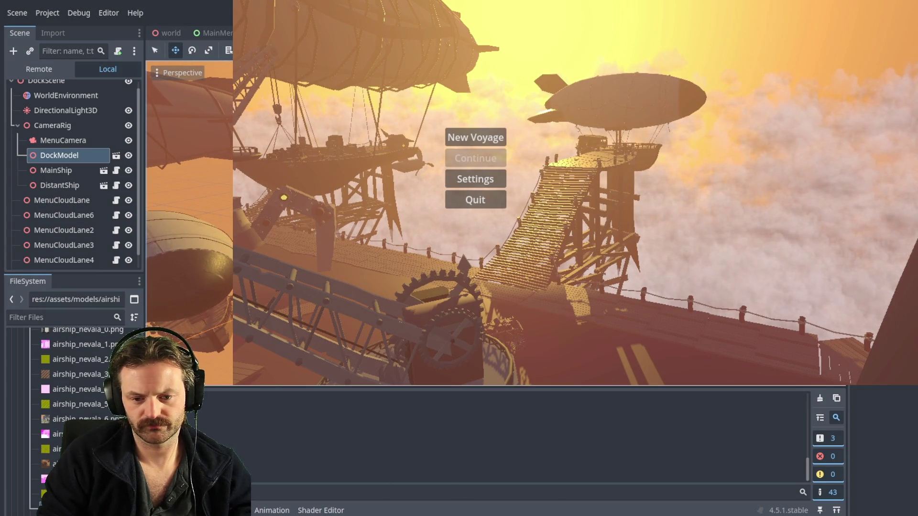
{"action": "left_click", "coordinate": [491, 134]}
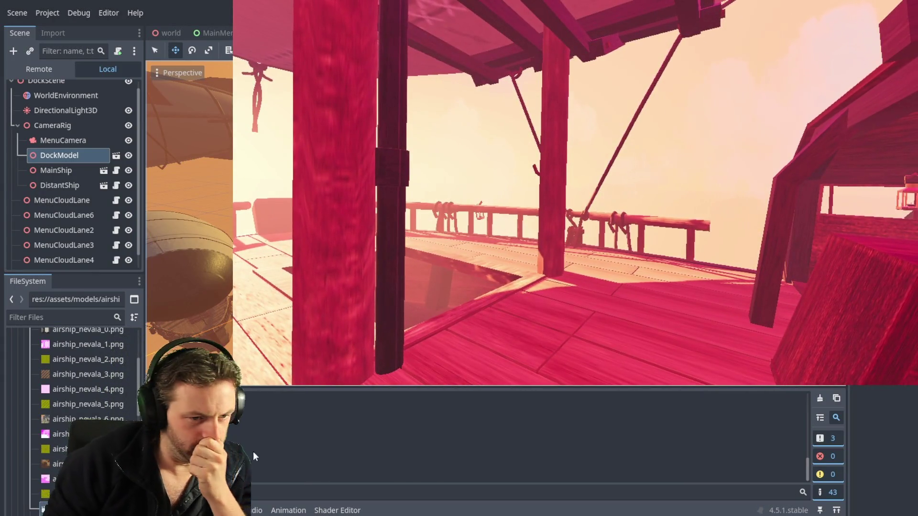
{"action": "left_click", "coordinate": [315, 441]}
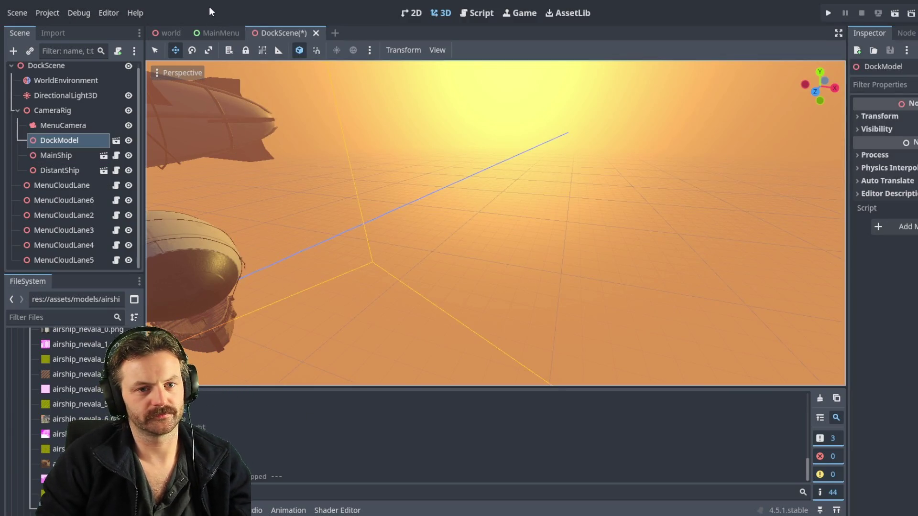
- Save the DockScene and look through the MainMenu and world scene tabs
{"action": "key", "text": "ctrl+s"}
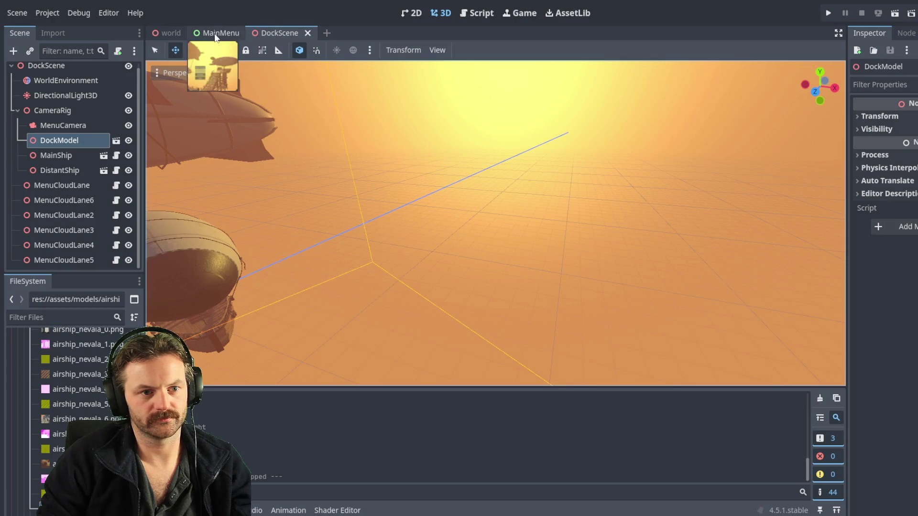
{"action": "left_click", "coordinate": [201, 33]}
{"action": "left_click", "coordinate": [168, 34]}
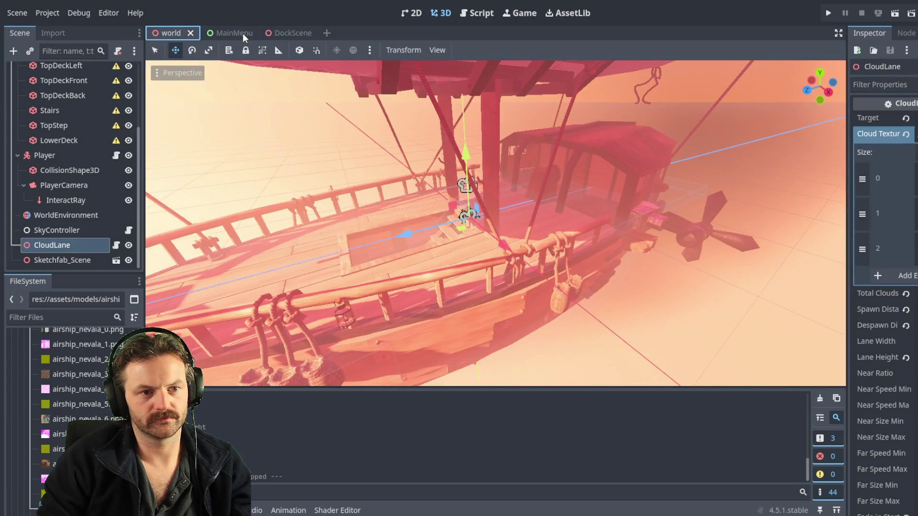
{"action": "left_click", "coordinate": [287, 30]}
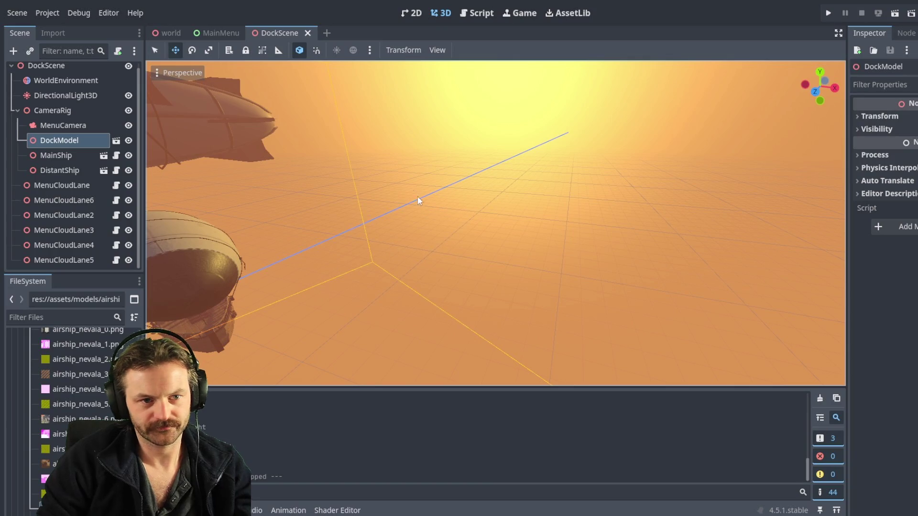
- Reorder the scene tabs as MainMenu, DockScene, world, and check each scene
{"action": "left_click_drag", "start_coordinate": [222, 30], "coordinate": [172, 36]}
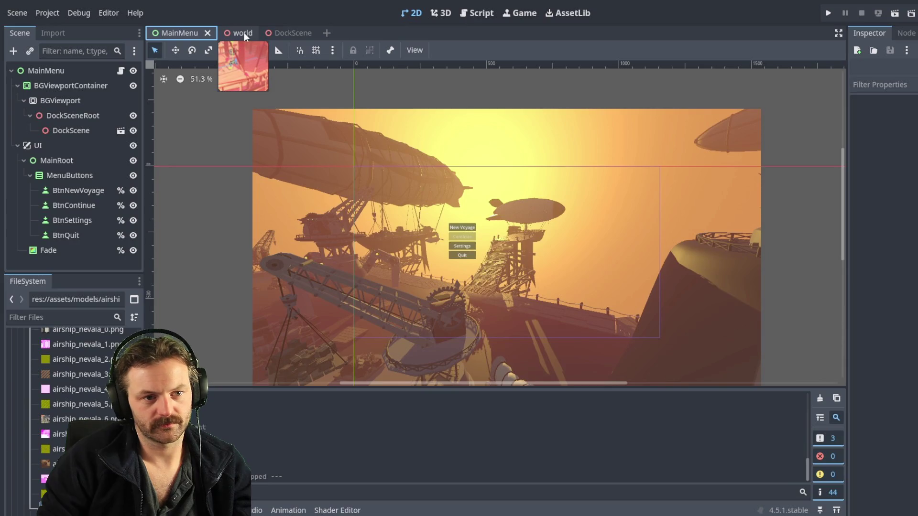
{"action": "left_click_drag", "start_coordinate": [245, 37], "coordinate": [319, 37]}
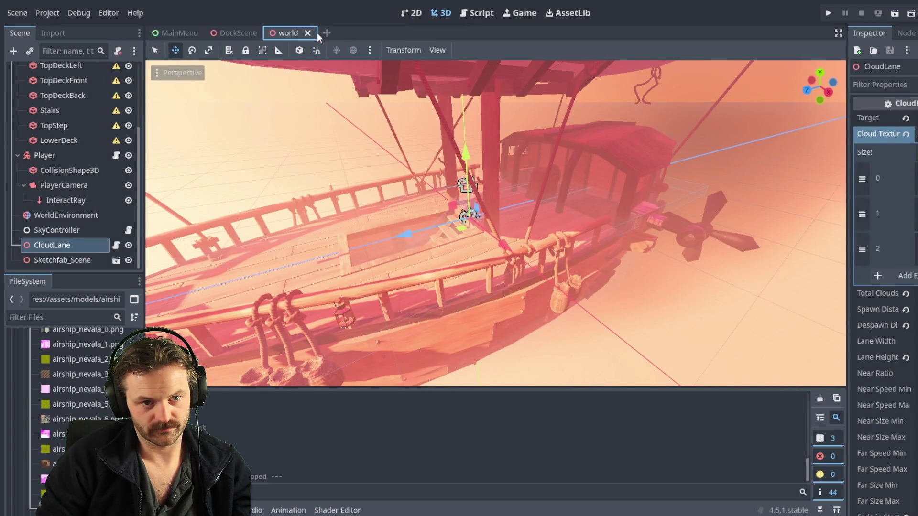
{"action": "left_click", "coordinate": [174, 33]}
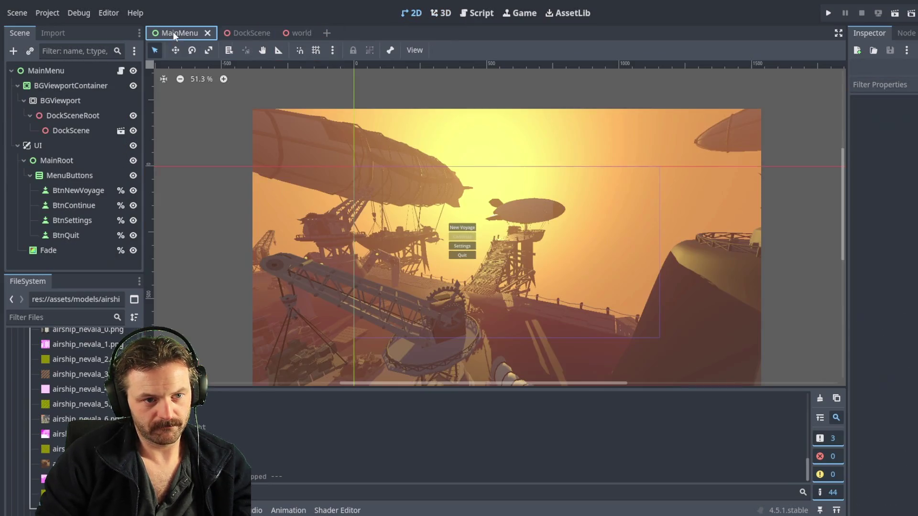
{"action": "left_click", "coordinate": [244, 36]}
{"action": "left_click", "coordinate": [174, 33]}
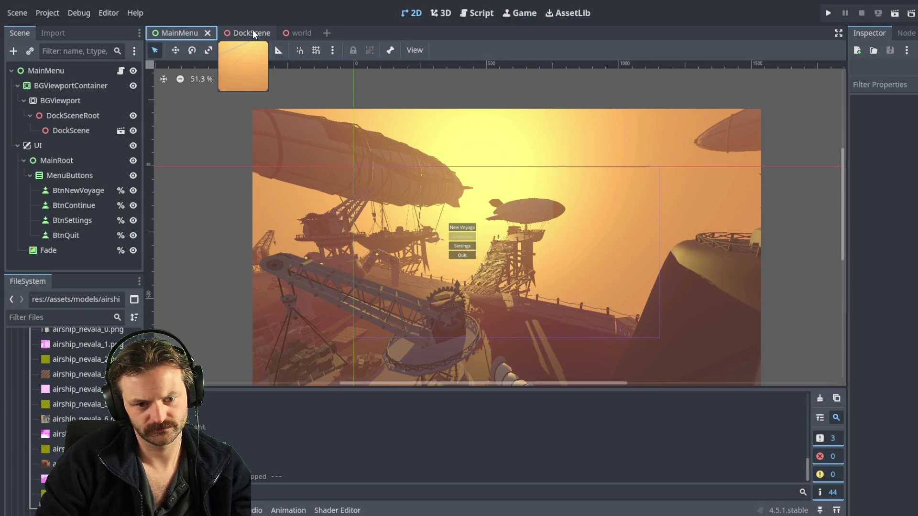
{"action": "left_click", "coordinate": [253, 30]}
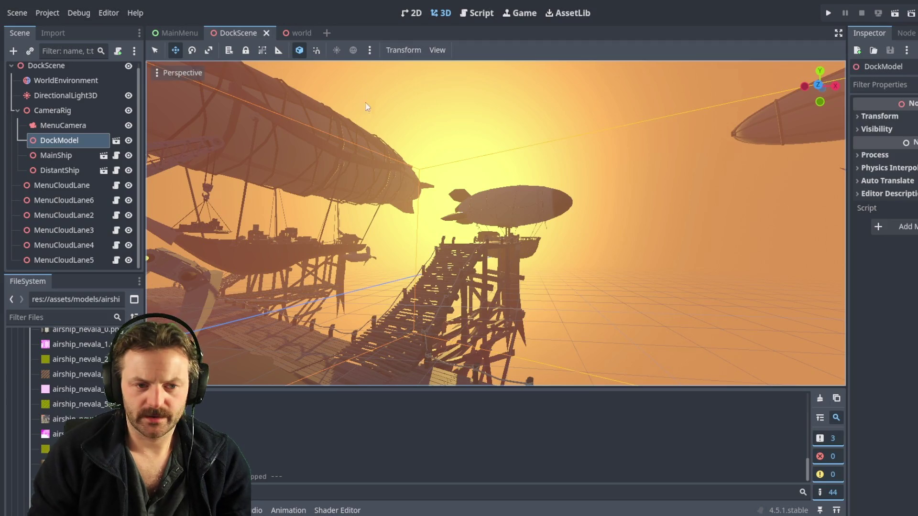
{"action": "left_click", "coordinate": [165, 30]}
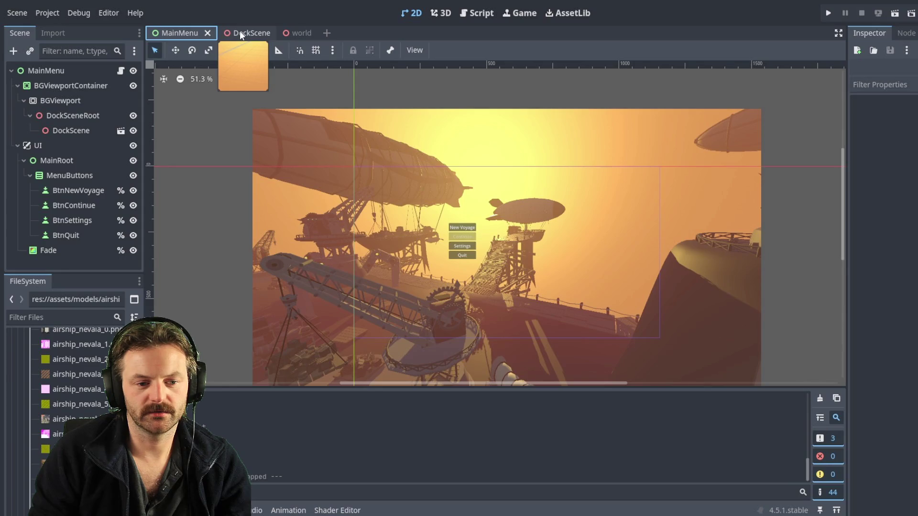
{"action": "left_click", "coordinate": [641, 167]}
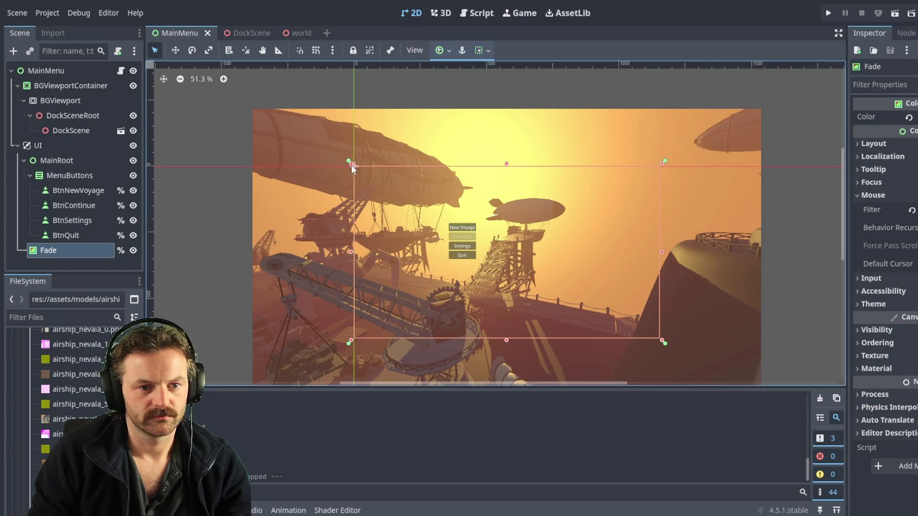
{"action": "left_click", "coordinate": [52, 75]}
{"action": "left_click", "coordinate": [52, 84]}
{"action": "left_click", "coordinate": [53, 71]}
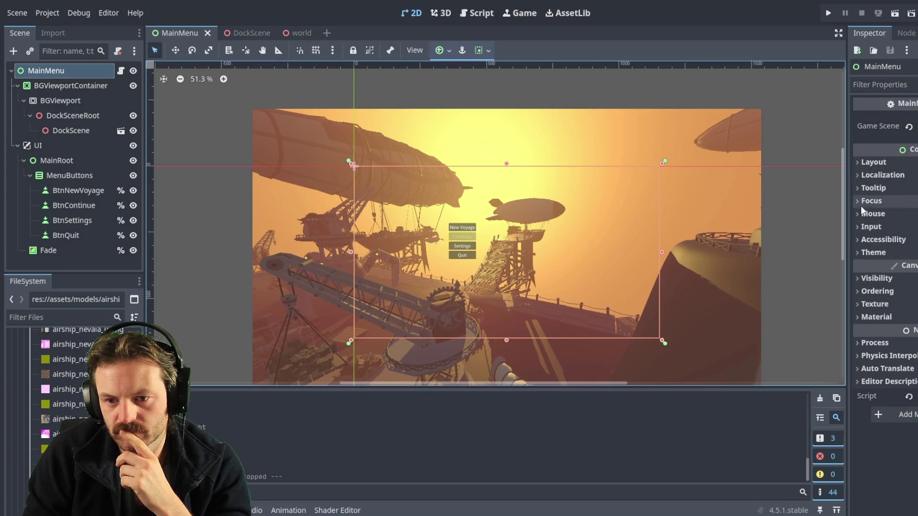
{"action": "left_click", "coordinate": [859, 161]}
{"action": "left_click", "coordinate": [858, 162]}
{"action": "left_click", "coordinate": [858, 175]}
{"action": "left_click", "coordinate": [858, 176]}
{"action": "left_click", "coordinate": [856, 189]}
{"action": "left_click", "coordinate": [856, 189]}
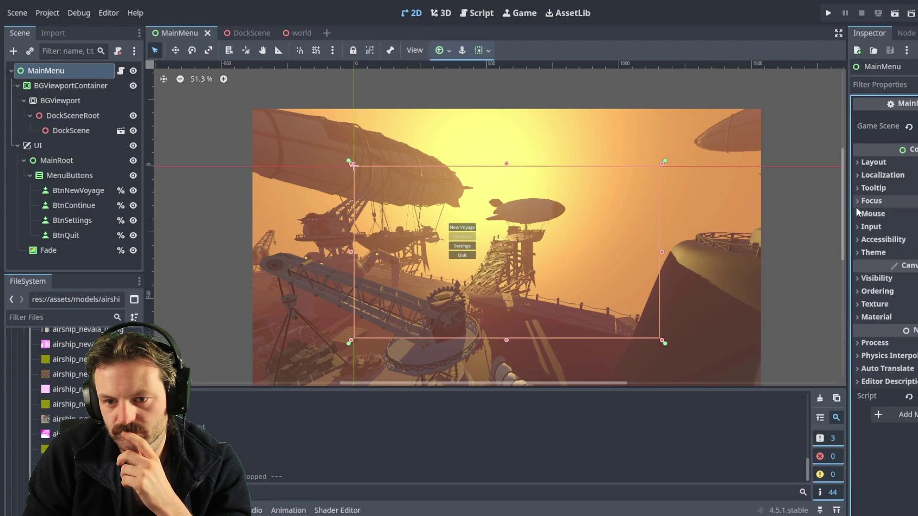
{"action": "left_click", "coordinate": [856, 202]}
{"action": "left_click", "coordinate": [855, 204]}
{"action": "left_click", "coordinate": [855, 205]}
{"action": "left_click", "coordinate": [856, 204]}
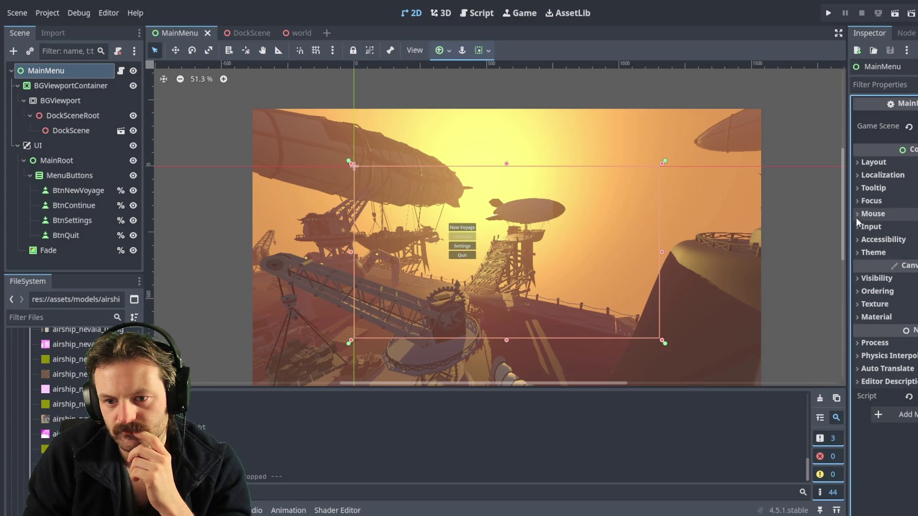
{"action": "left_click", "coordinate": [859, 216]}
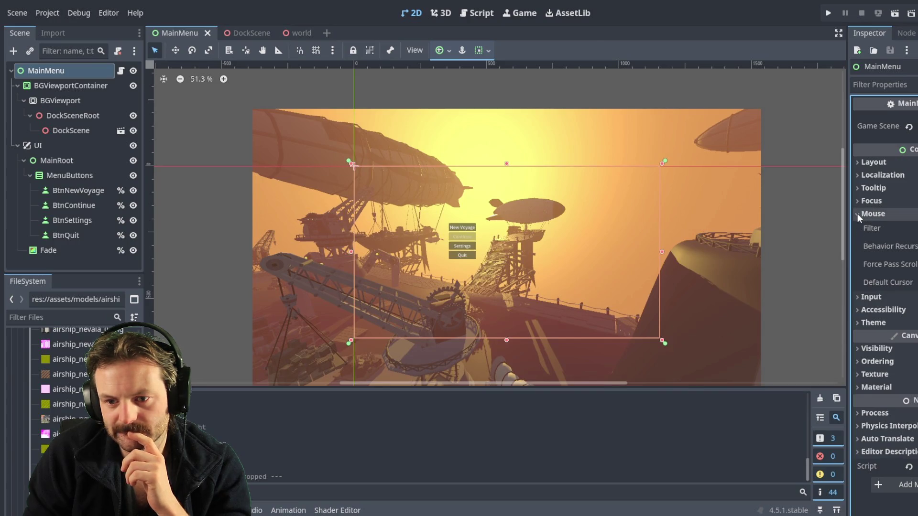
{"action": "left_click", "coordinate": [857, 213]}
{"action": "left_click", "coordinate": [857, 240]}
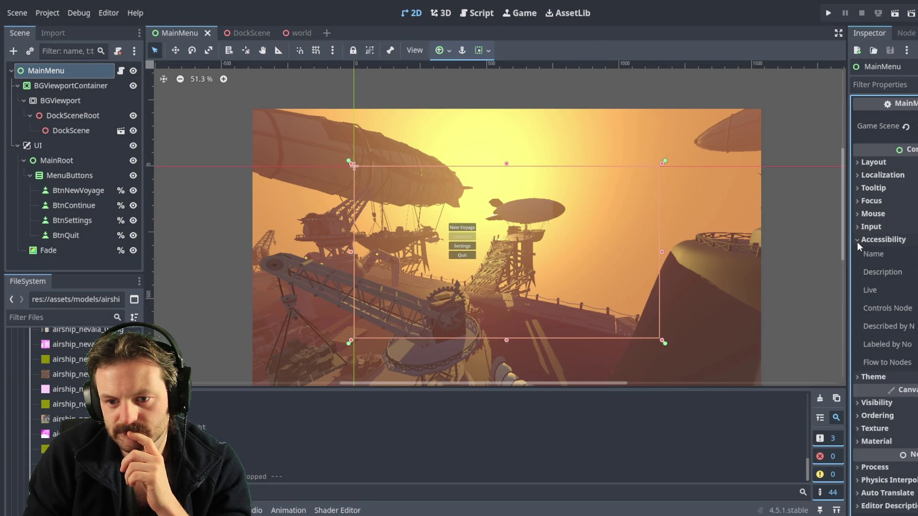
{"action": "left_click", "coordinate": [856, 240]}
{"action": "left_click", "coordinate": [857, 253]}
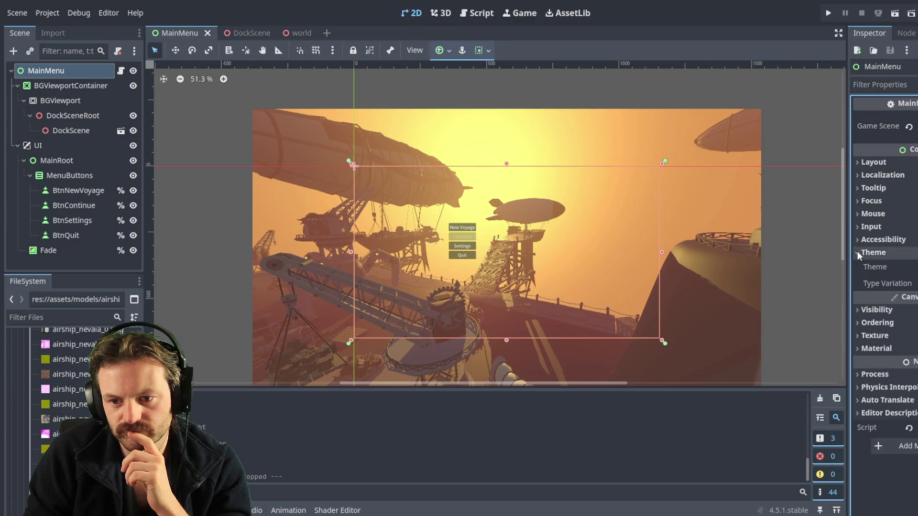
{"action": "left_click", "coordinate": [857, 253]}
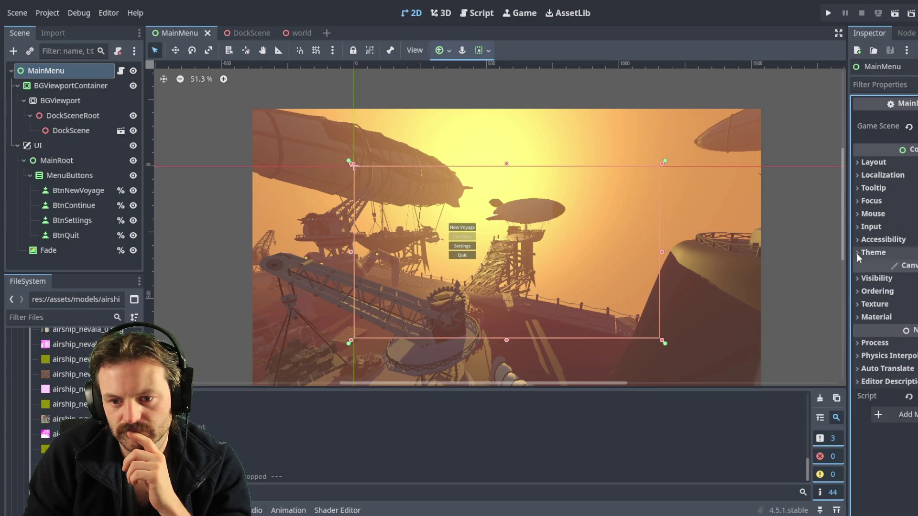
{"action": "left_click", "coordinate": [864, 279]}
{"action": "left_click", "coordinate": [860, 279]}
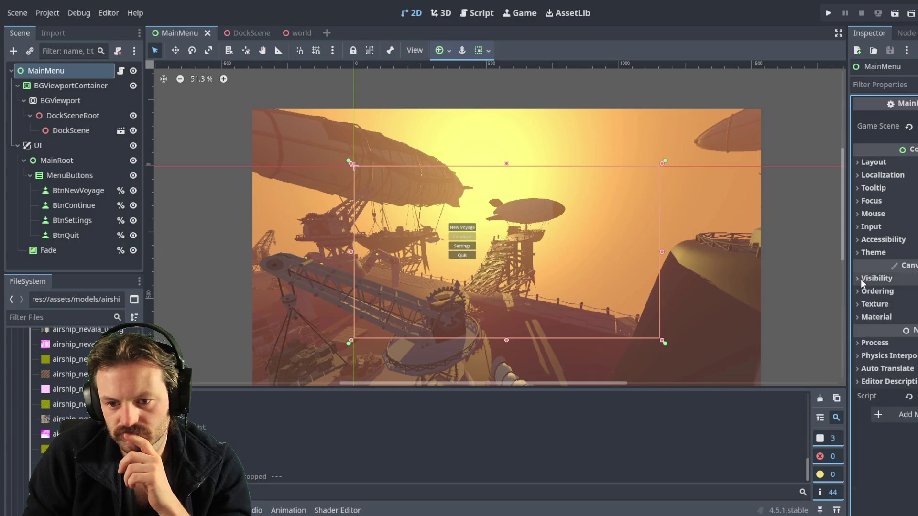
{"action": "left_click", "coordinate": [859, 294]}
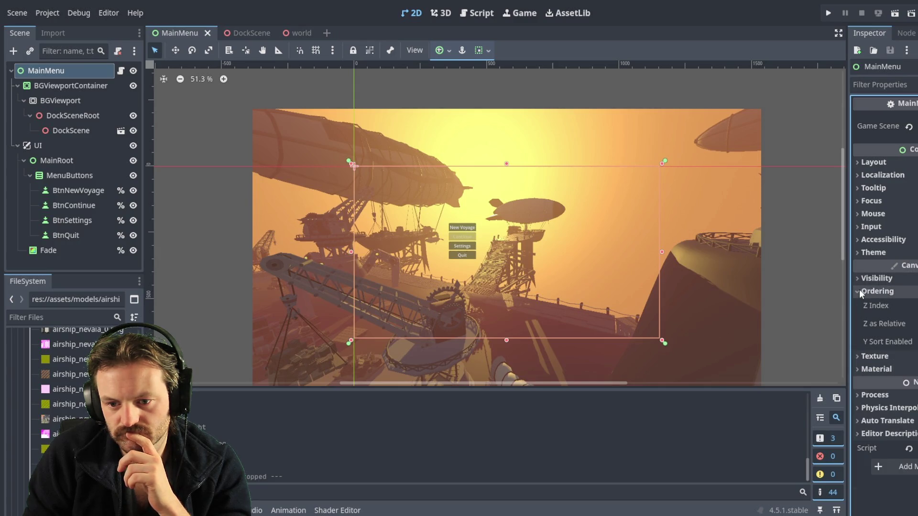
{"action": "left_click", "coordinate": [859, 290]}
{"action": "left_click", "coordinate": [859, 304]}
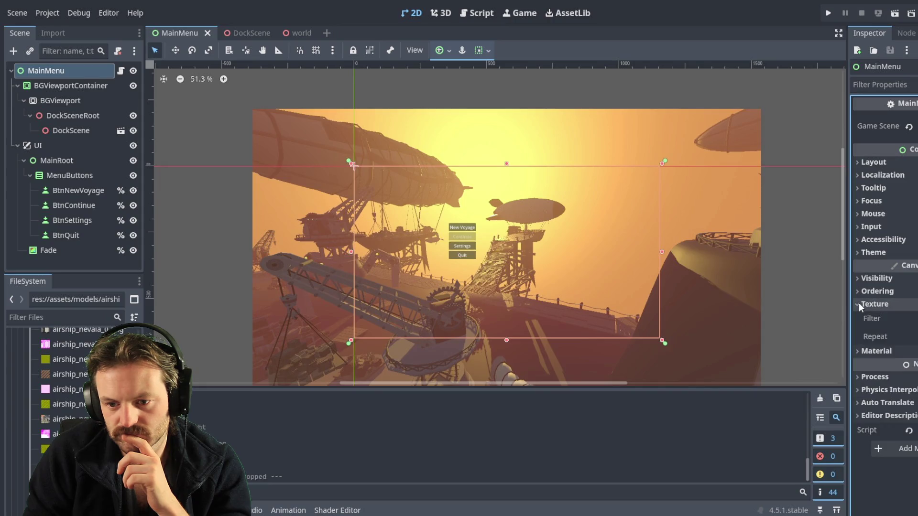
{"action": "left_click", "coordinate": [858, 304]}
{"action": "left_click", "coordinate": [856, 318]}
{"action": "left_click", "coordinate": [855, 318]}
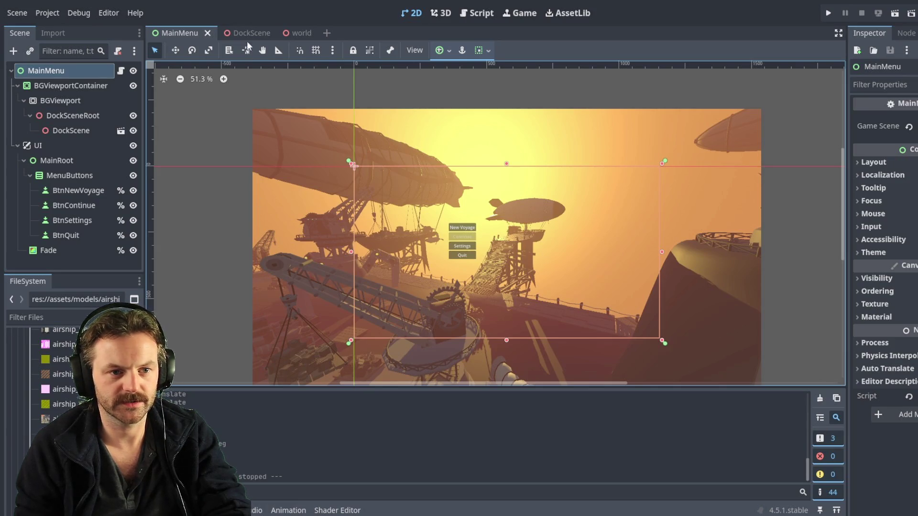
- Open the world scene, fly the view around the airship with W and S, then enter the Script workspace
{"action": "left_click", "coordinate": [296, 33]}
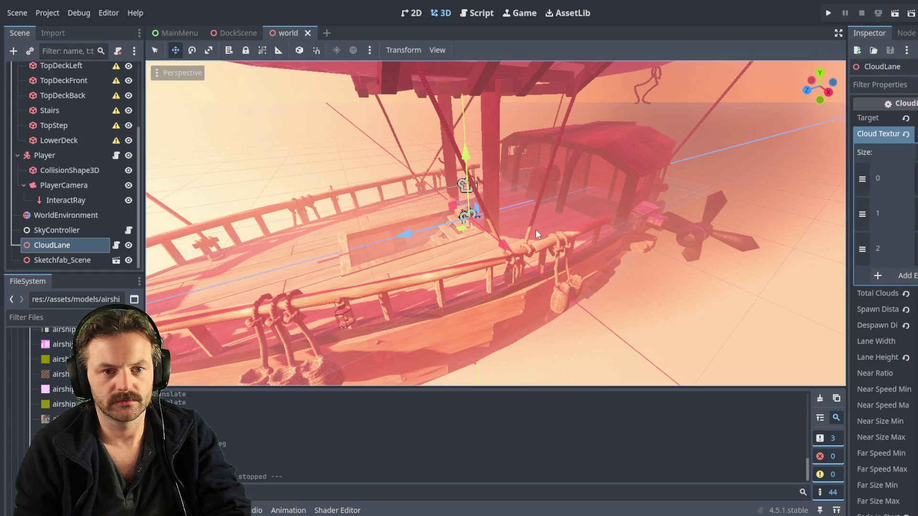
{"action": "key", "text": "w"}
{"action": "key", "text": "w"}
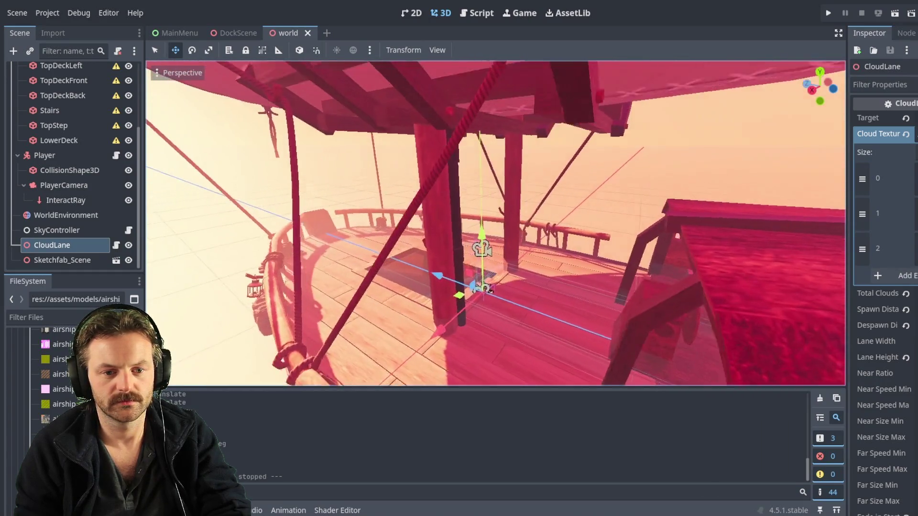
{"action": "key", "text": "s"}
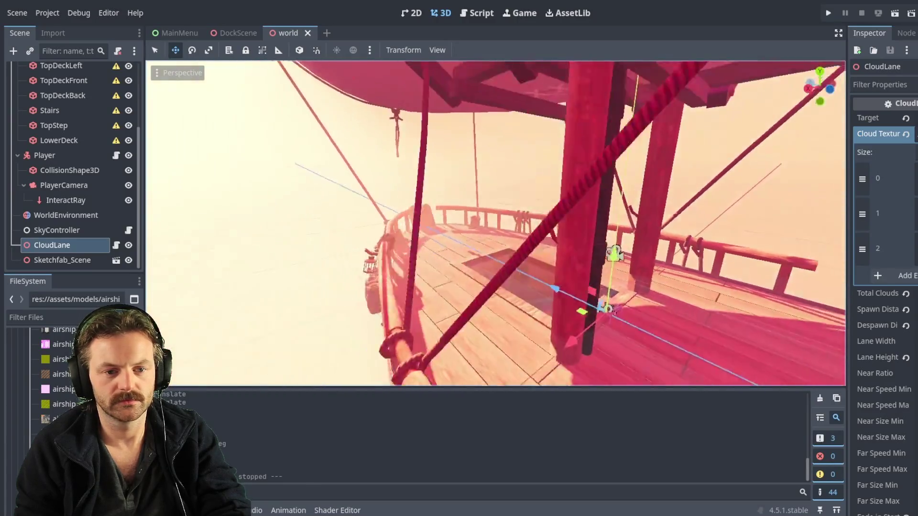
{"action": "key", "text": "w"}
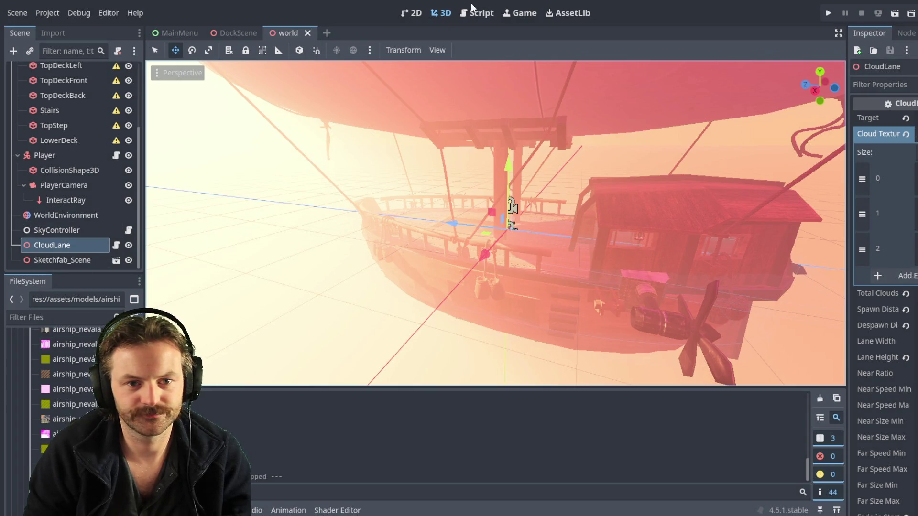
{"action": "left_click", "coordinate": [480, 13]}
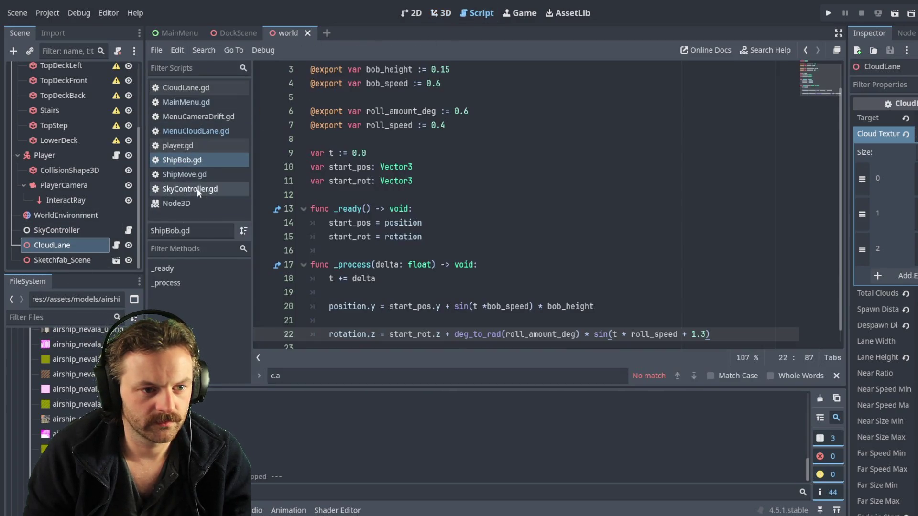
{"action": "left_click", "coordinate": [208, 130]}
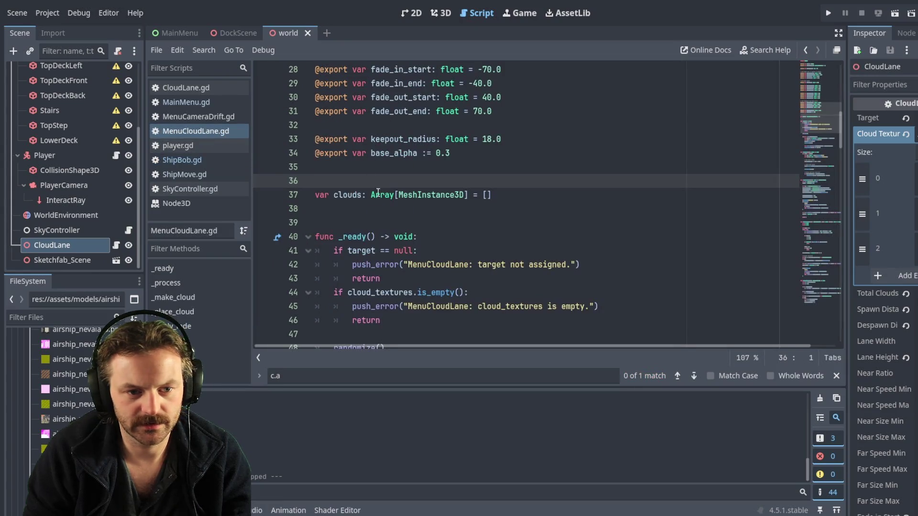
{"action": "left_click_drag", "start_coordinate": [462, 152], "coordinate": [310, 151]}
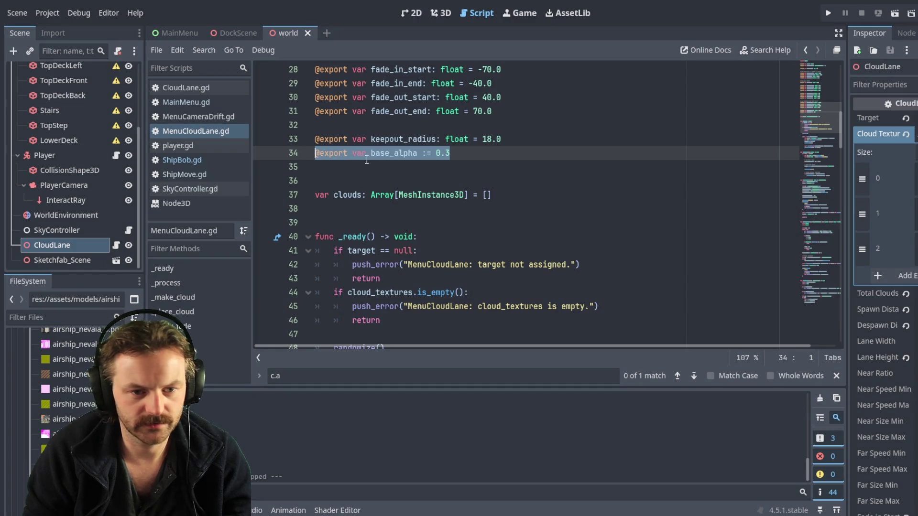
{"action": "left_click", "coordinate": [192, 89]}
{"action": "scroll", "coordinate": [477, 188], "scroll_direction": "up", "scroll_amount": 15}
{"action": "scroll", "coordinate": [478, 187], "scroll_direction": "up", "scroll_amount": 4}
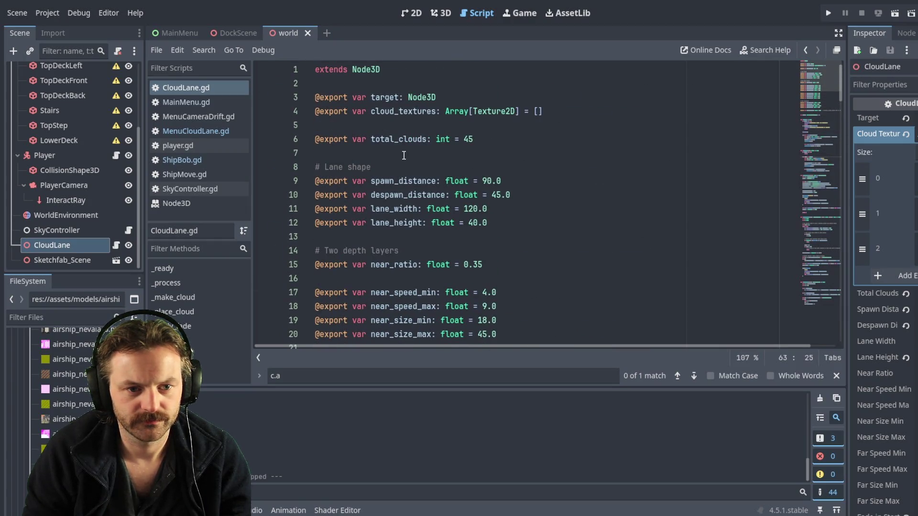
{"action": "scroll", "coordinate": [404, 156], "scroll_direction": "down", "scroll_amount": 5}
{"action": "scroll", "coordinate": [416, 218], "scroll_direction": "down", "scroll_amount": 3}
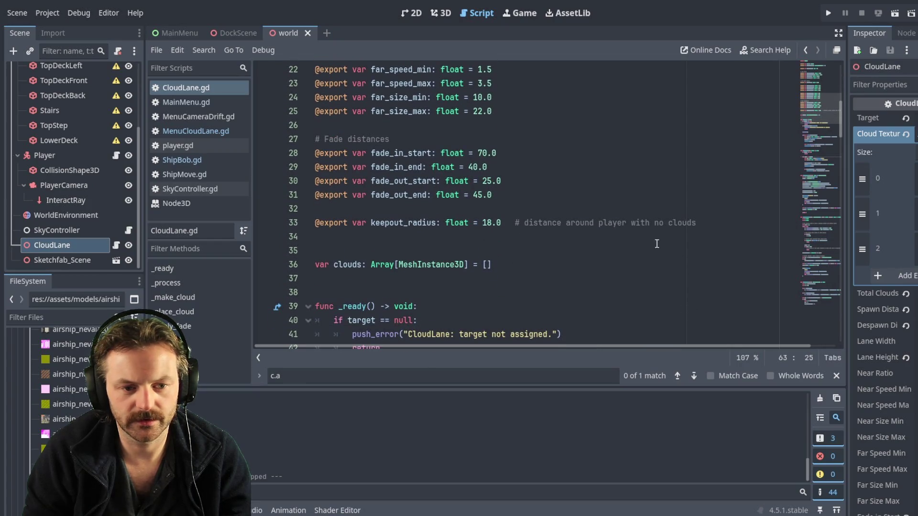
{"action": "left_click", "coordinate": [701, 225]}
{"action": "key", "text": "Return"}
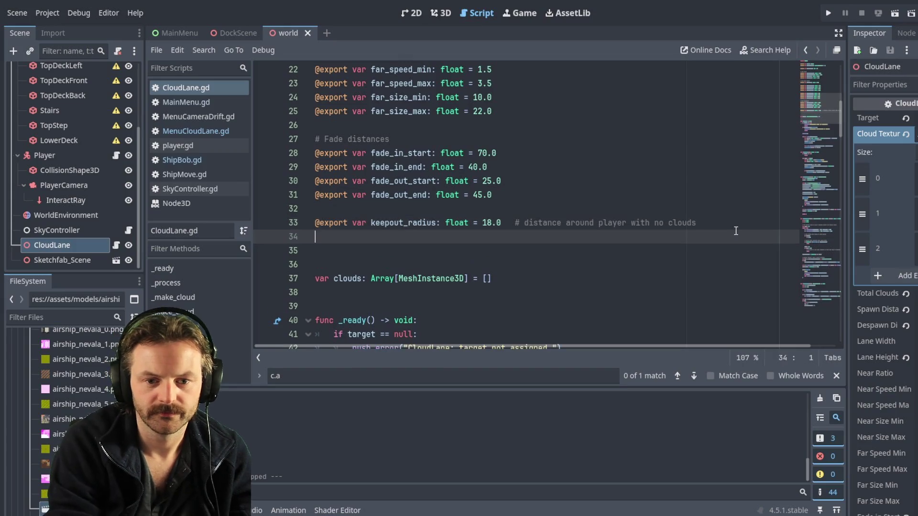
{"action": "key", "text": "Return"}
{"action": "type", "text": "@export var base_alpha := 0.3"}
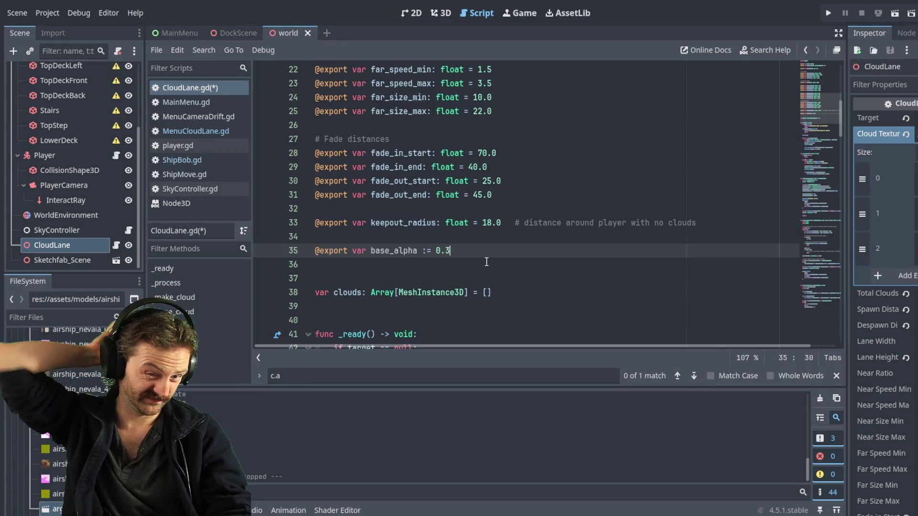
- Make the cloud alpha line c.a = a * base_alpha and save CloudLane.gd
{"action": "scroll", "coordinate": [487, 262], "scroll_direction": "down", "scroll_amount": 2}
{"action": "scroll", "coordinate": [487, 262], "scroll_direction": "down", "scroll_amount": 20}
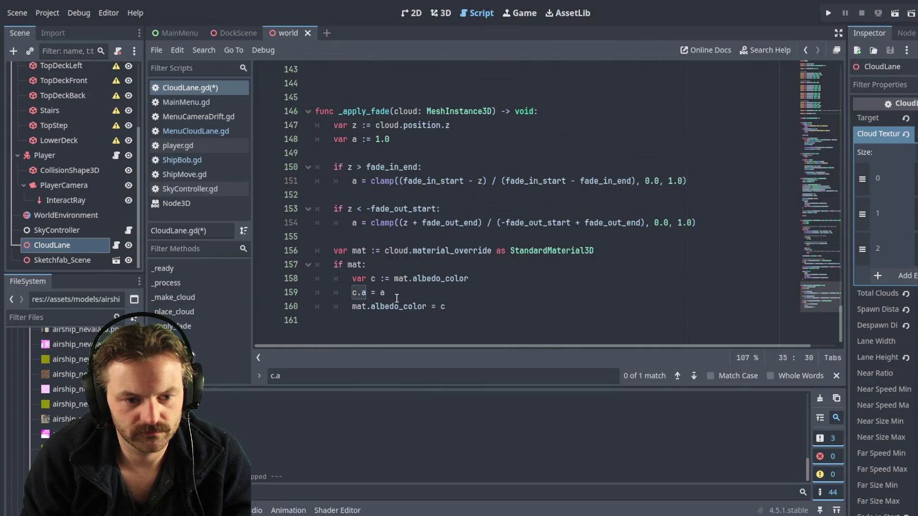
{"action": "left_click", "coordinate": [436, 292]}
{"action": "type", "text": "* base_alpha"}
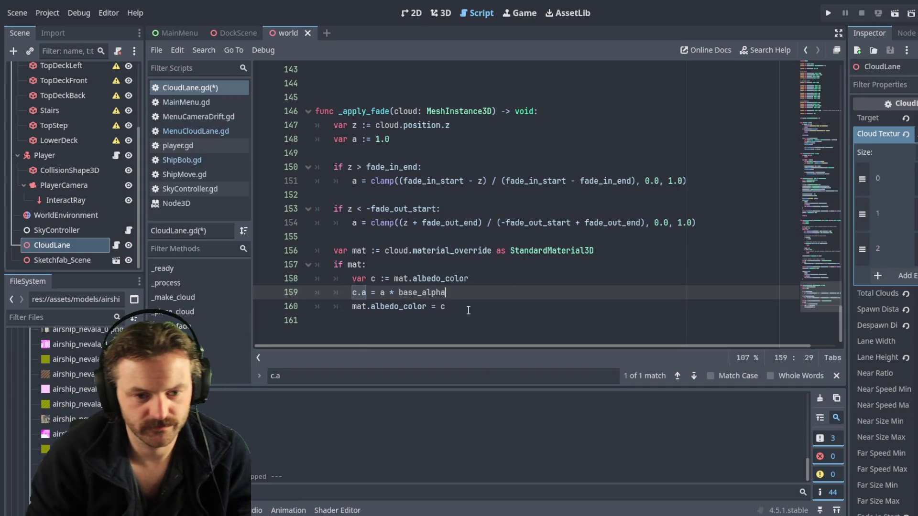
{"action": "left_click", "coordinate": [463, 307]}
{"action": "key", "text": "ctrl+s"}
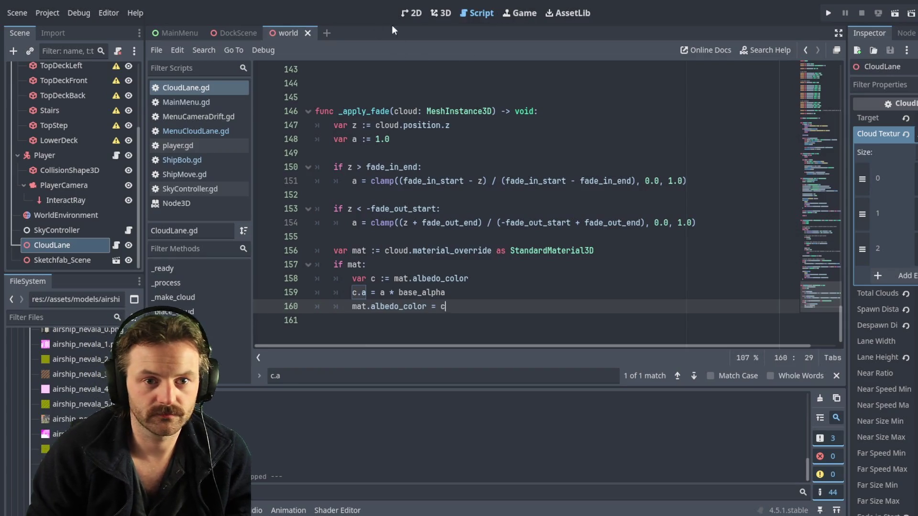
{"action": "left_click", "coordinate": [441, 13]}
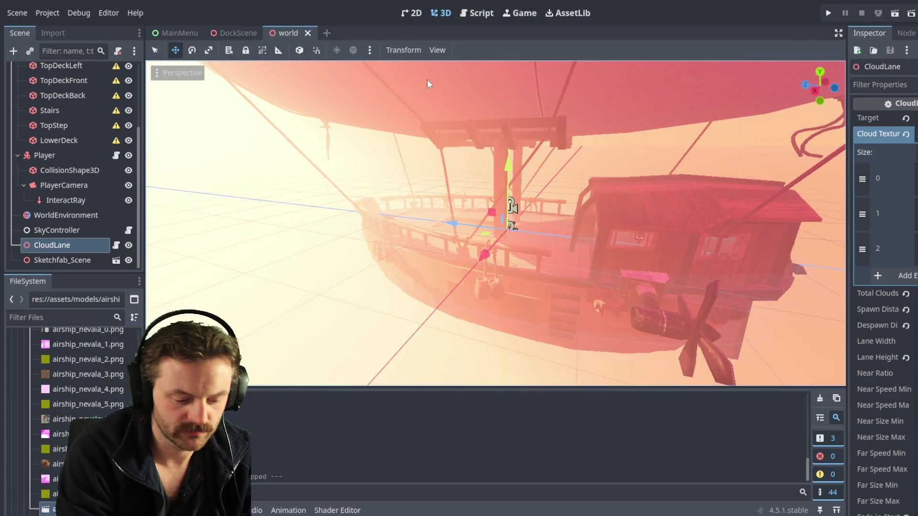
- Run the world scene with F6, duplicate CloudLane into CloudLane2 through CloudLane4, then stop the game
{"action": "key", "text": "F6"}
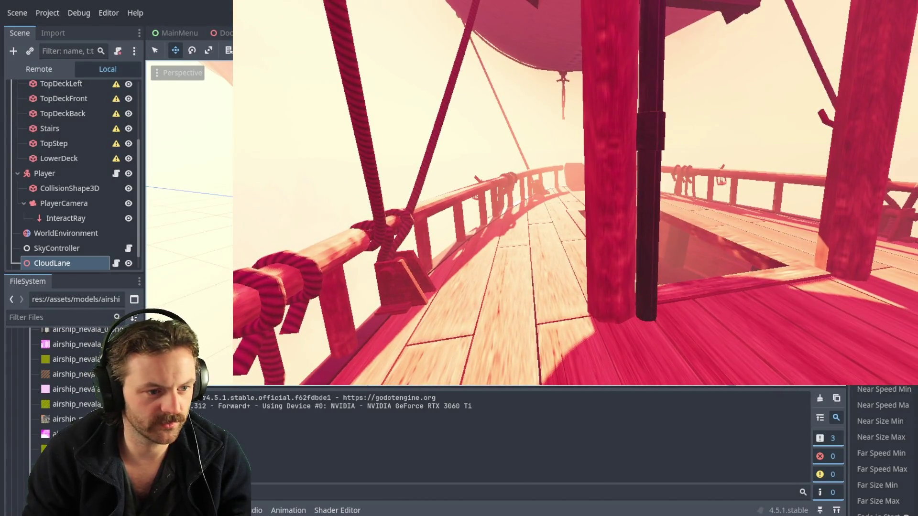
{"action": "left_click_drag", "start_coordinate": [59, 234], "coordinate": [56, 253]}
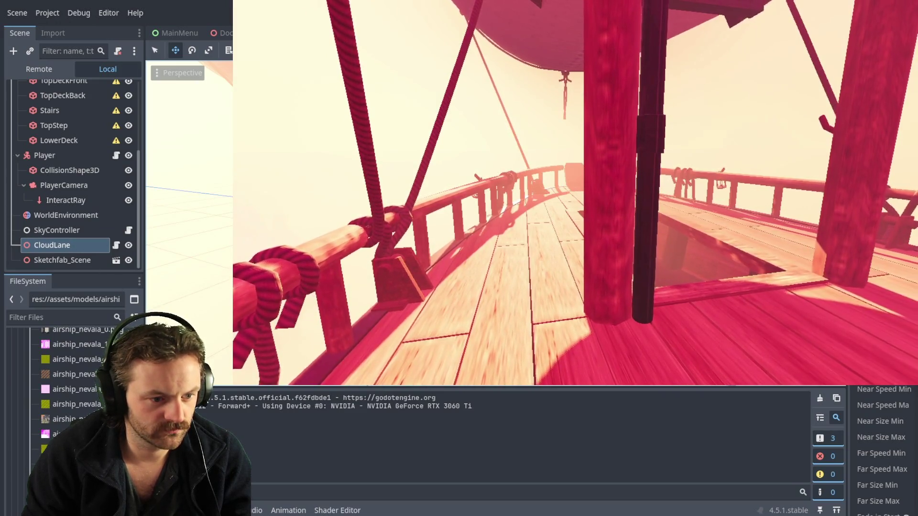
{"action": "key", "text": "ctrl+d"}
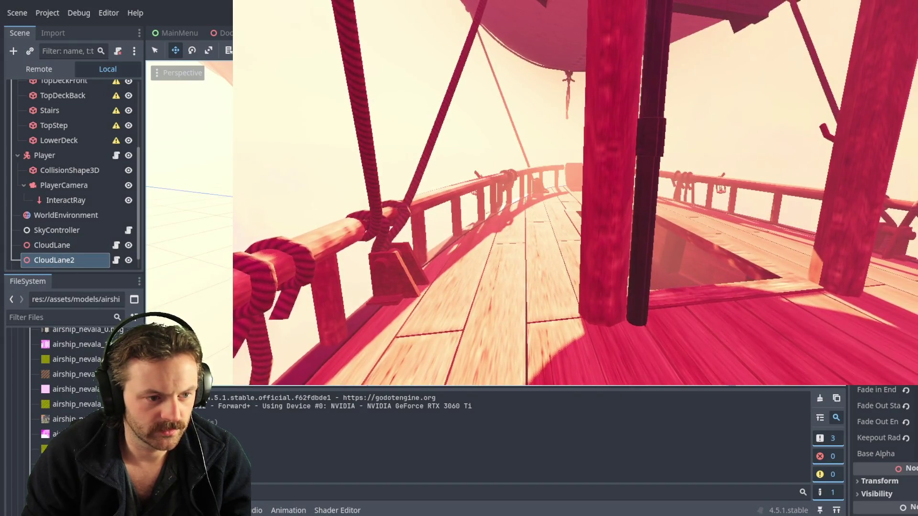
{"action": "key", "text": "ctrl+d"}
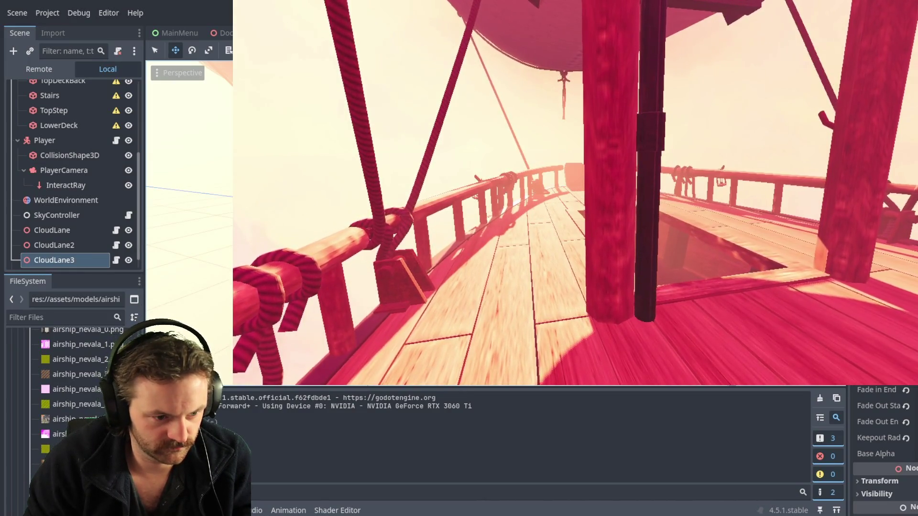
{"action": "key", "text": "ctrl+d"}
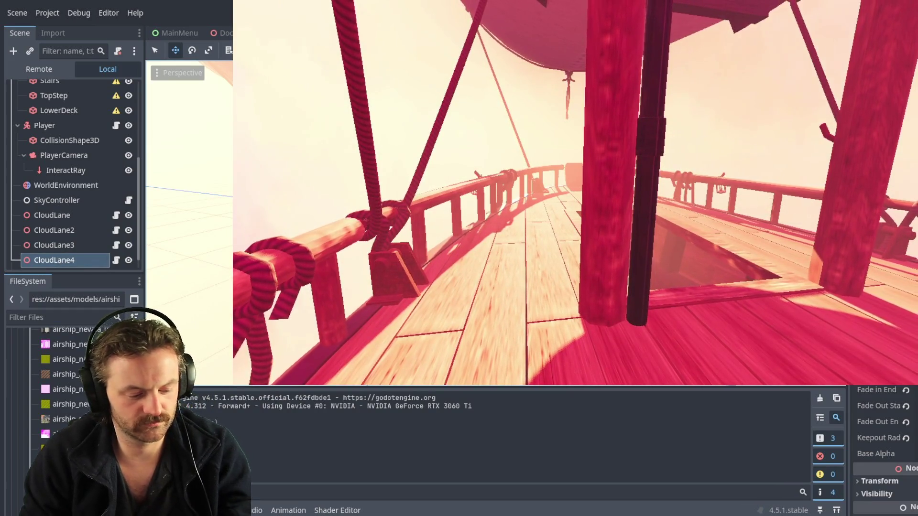
{"action": "key", "text": "F8"}
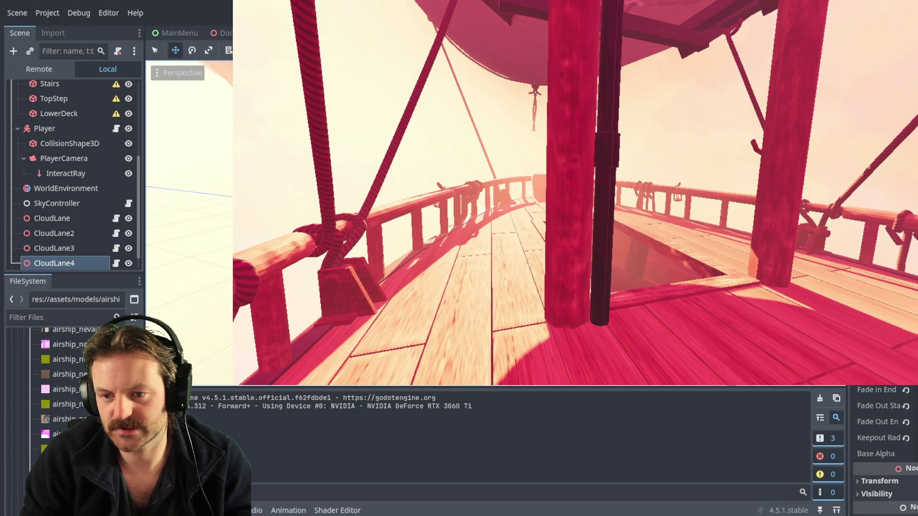
{"action": "scroll", "coordinate": [59, 130], "scroll_direction": "up", "scroll_amount": 5}
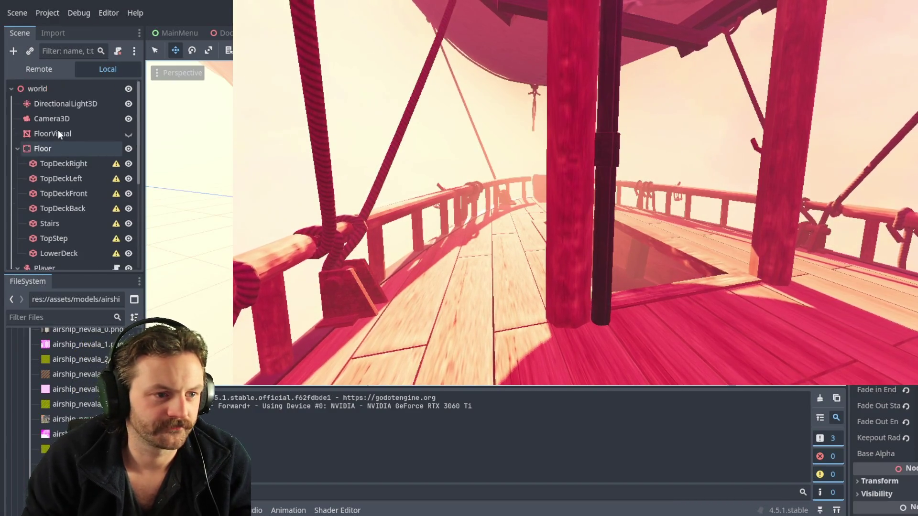
- Select DirectionalLight3D to inspect its light and shadow settings
{"action": "left_click", "coordinate": [71, 108]}
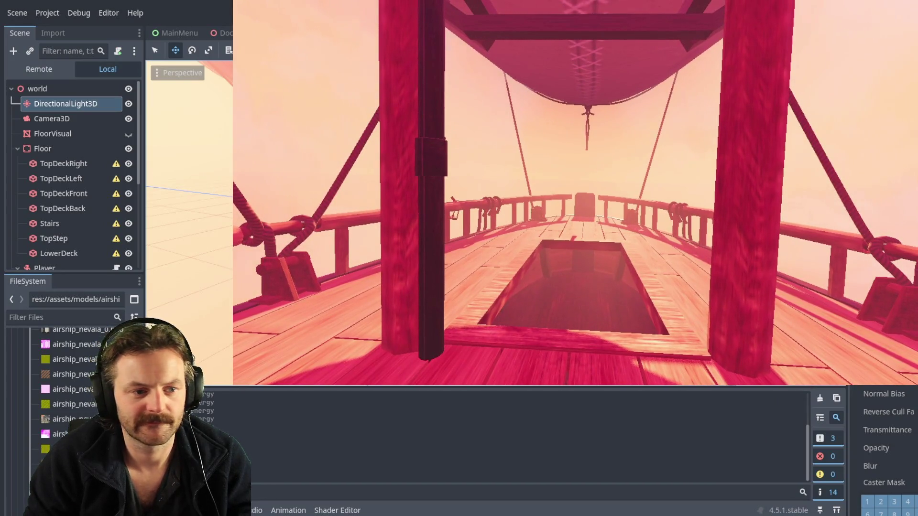
{"action": "scroll", "coordinate": [73, 193], "scroll_direction": "down", "scroll_amount": 5}
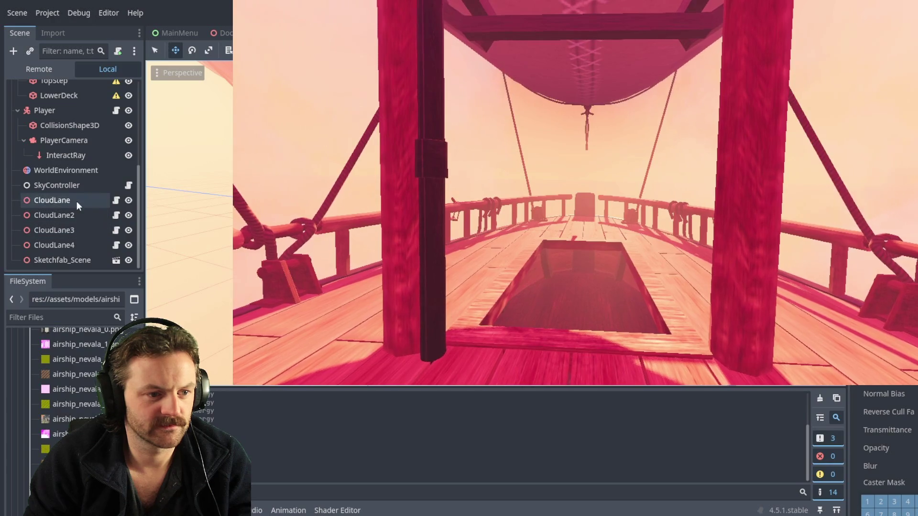
- Select the CloudLane4 cloud layer to inspect its settings, then stop the running deck scene
{"action": "left_click", "coordinate": [70, 246]}
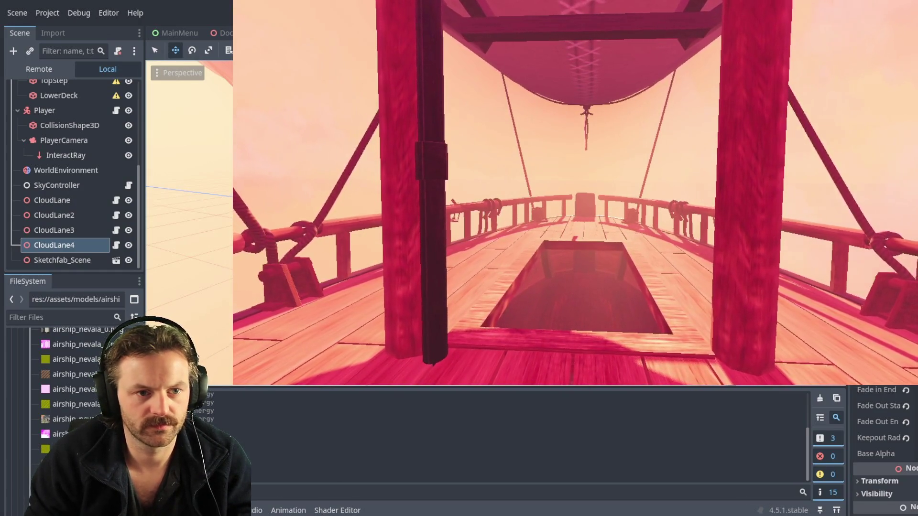
{"action": "key", "text": "F8"}
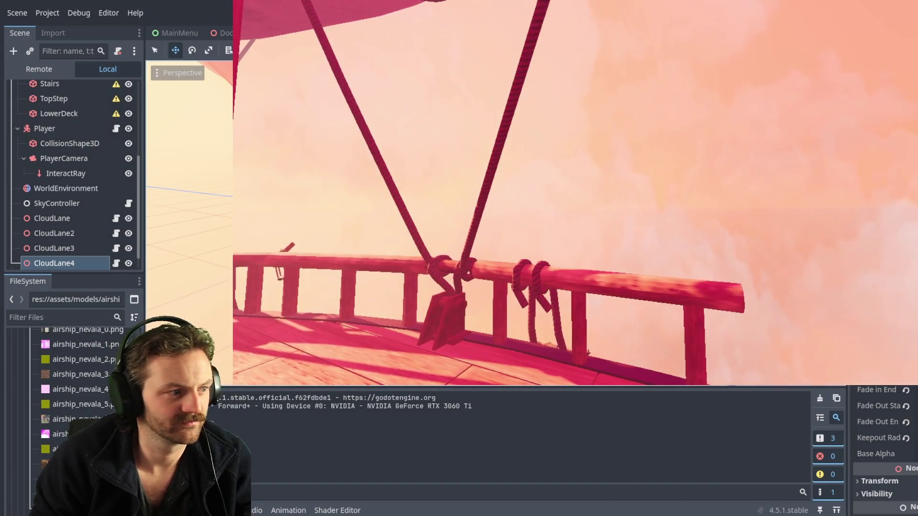
- Stop the running deck scene so it can be relaunched to view the railing and sky
{"action": "key", "text": "F8"}
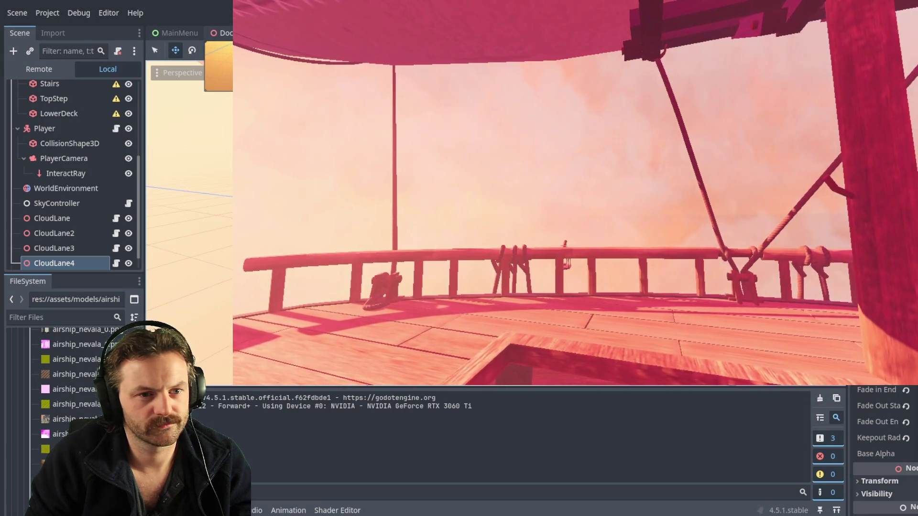
{"action": "mouse_move", "coordinate": [164, 39]}
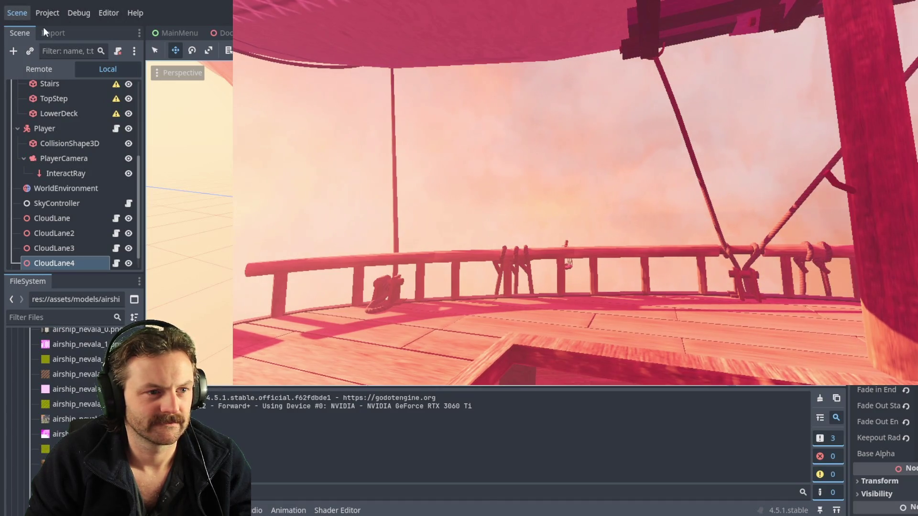
- Start a new scene with a 3D Scene root and rename the Node3D root to SceneOne
{"action": "key", "text": "ctrl+n"}
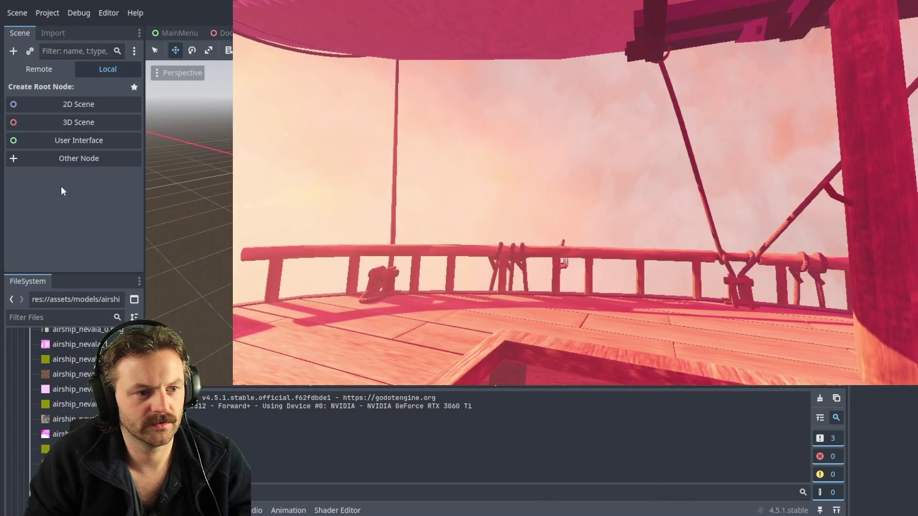
{"action": "left_click", "coordinate": [82, 122]}
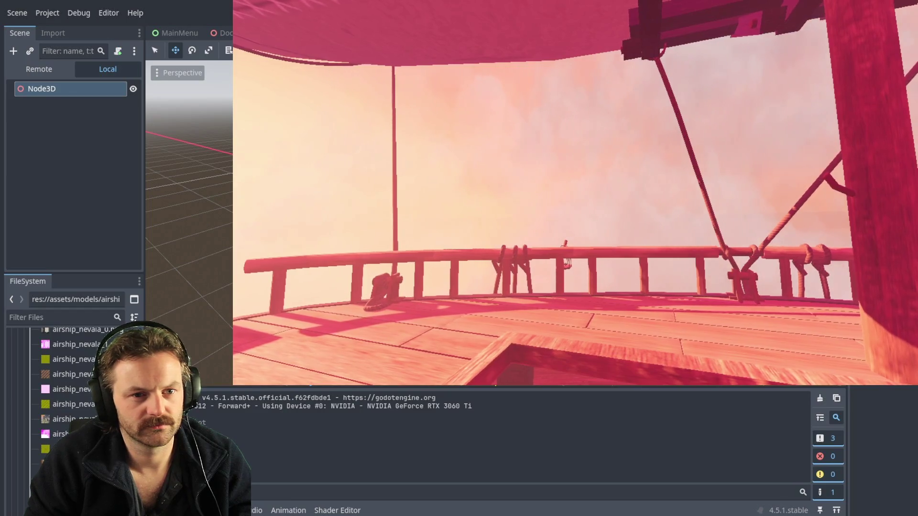
{"action": "key", "text": "ctrl+z"}
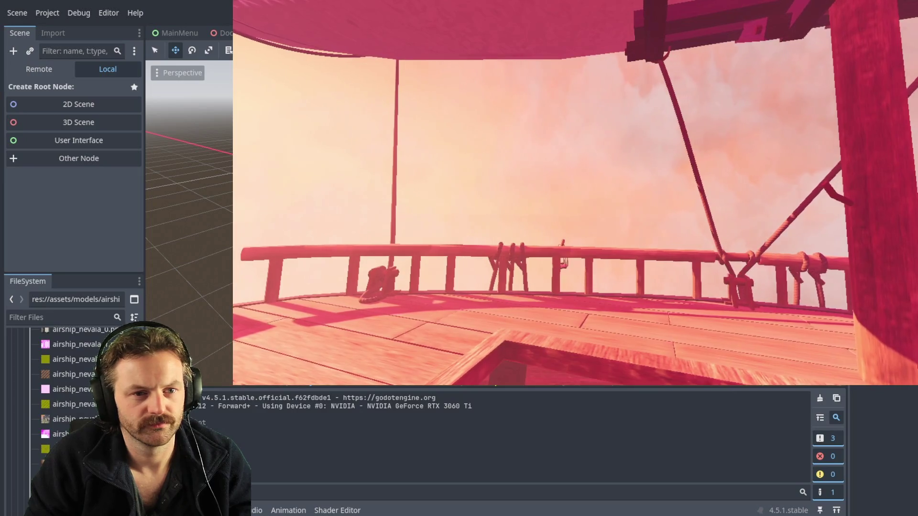
{"action": "key", "text": "ctrl+shift+z"}
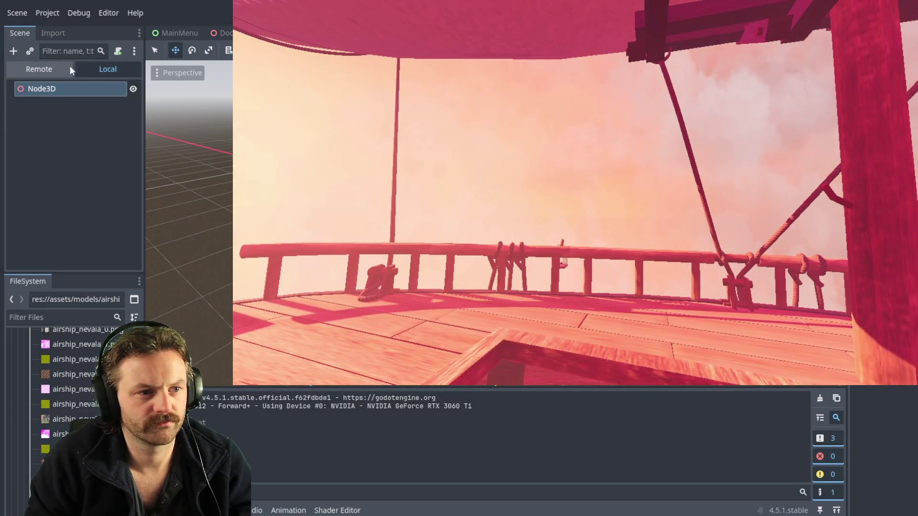
{"action": "left_click", "coordinate": [46, 91]}
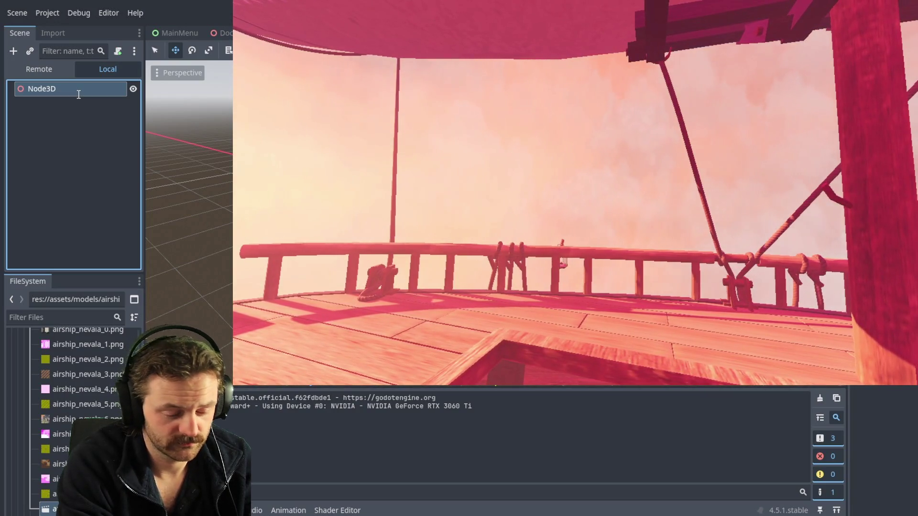
{"action": "type", "text": "SceneOne"}
{"action": "key", "text": "Return"}
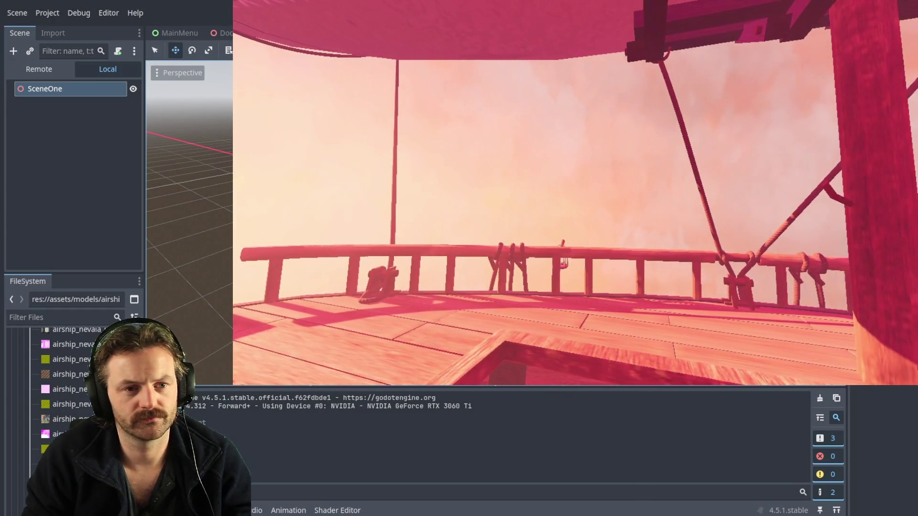
- Add another scene with a 3D Scene root and rename its Node3D root to SceneTwo
{"action": "key", "text": "Delete"}
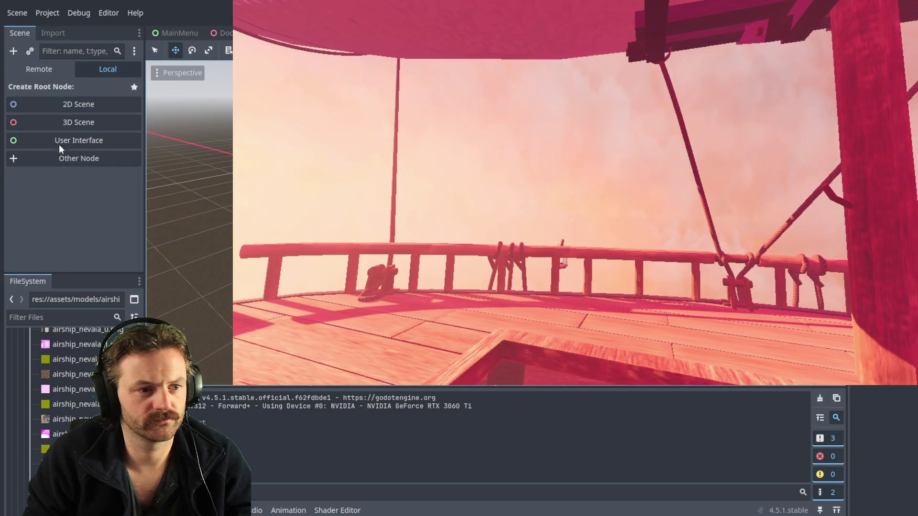
{"action": "left_click", "coordinate": [80, 119]}
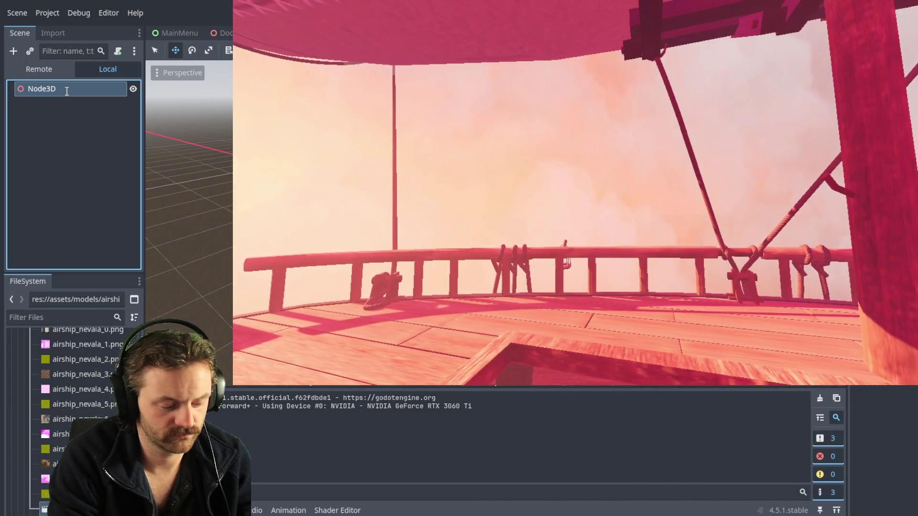
{"action": "type", "text": "SceneTwo"}
{"action": "key", "text": "Return"}
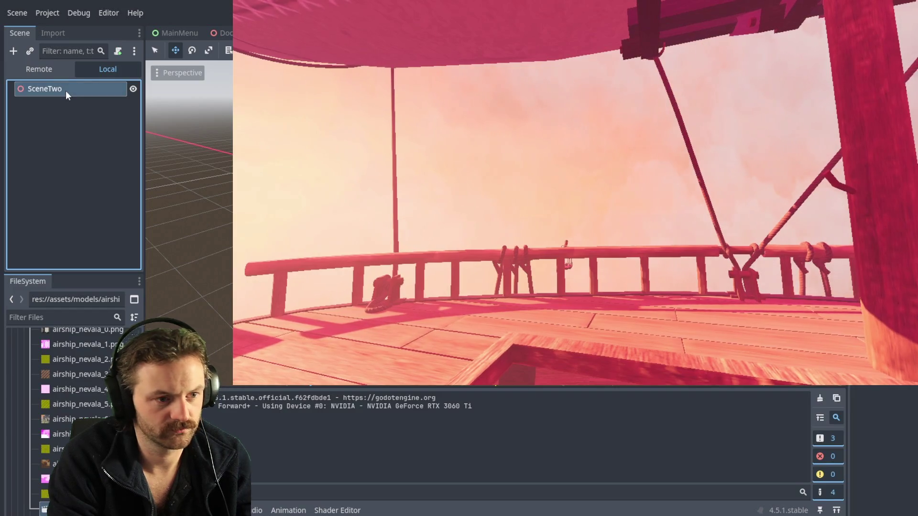
{"action": "left_click", "coordinate": [375, 403]}
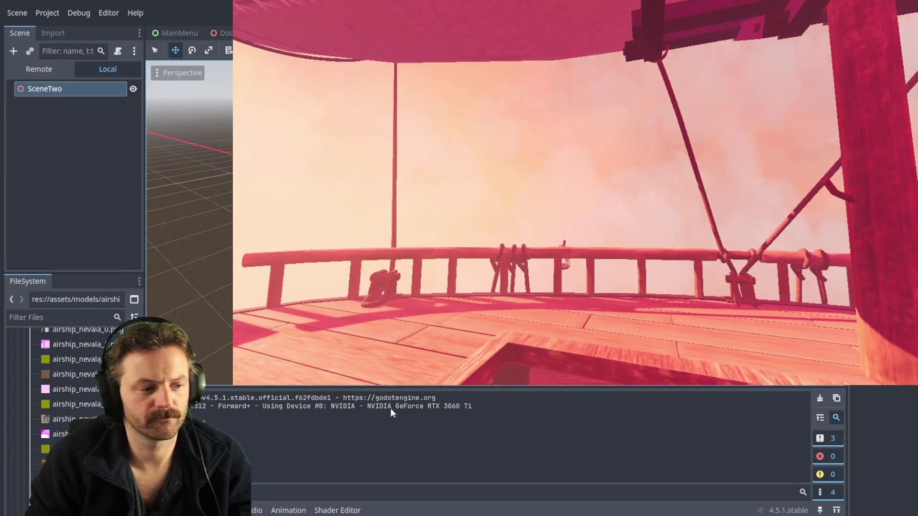
- Switch back to the MainMenu scene tab and stop the running deck scene
{"action": "left_click", "coordinate": [172, 32]}
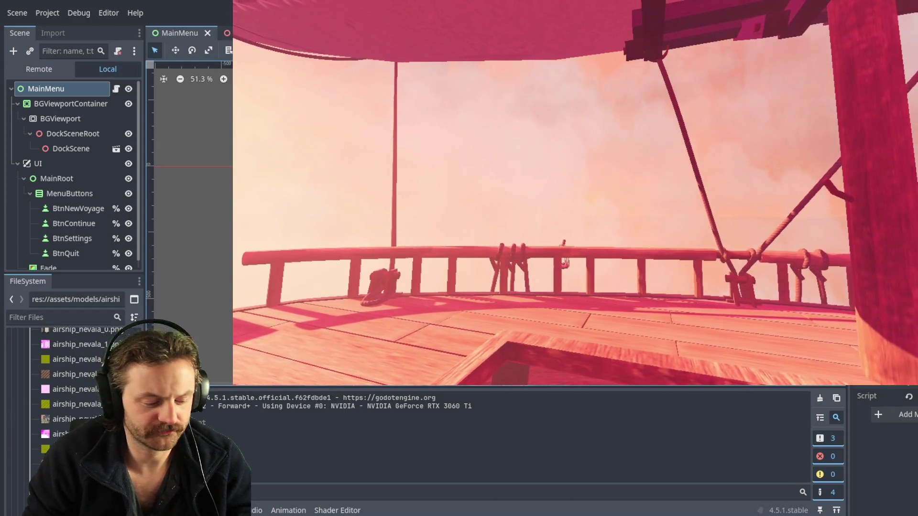
{"action": "key", "text": "F8"}
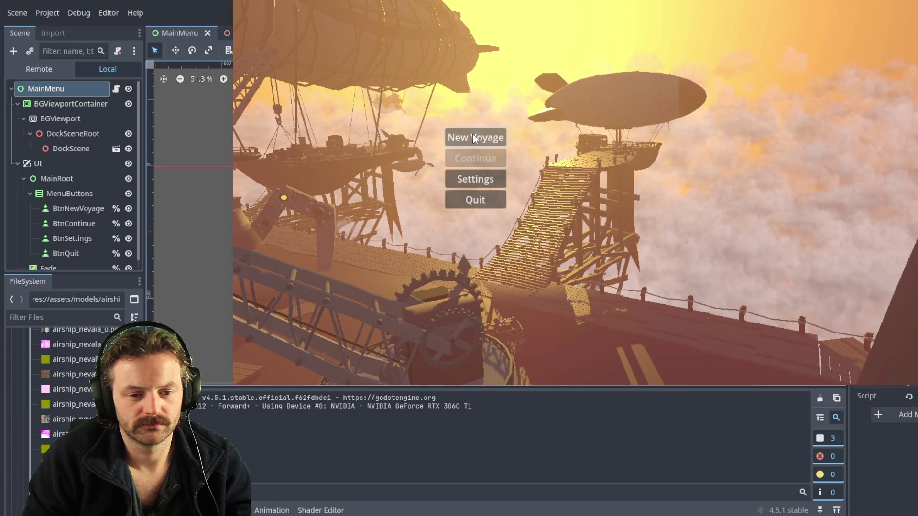
- Choose New Voyage in the running game's dock menu to load the crimson-lit airship deck
{"action": "left_click", "coordinate": [473, 138]}
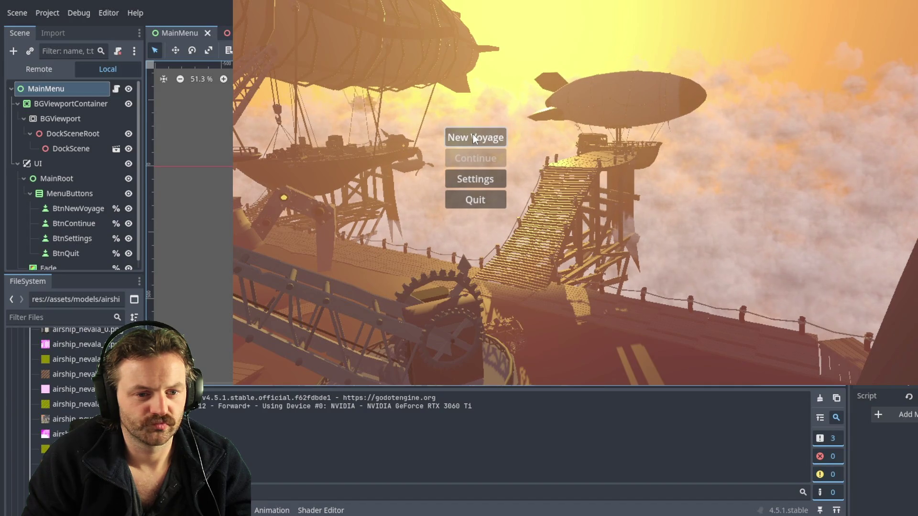
{"action": "left_click", "coordinate": [474, 138]}
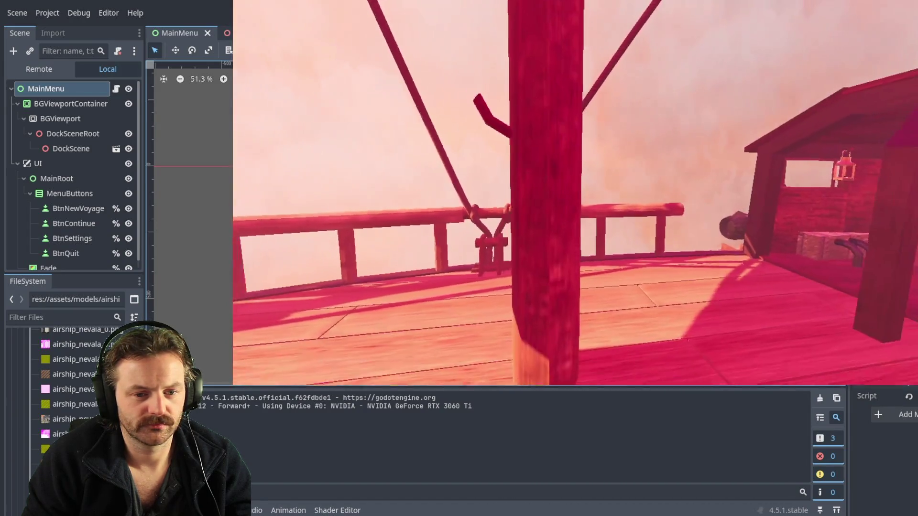
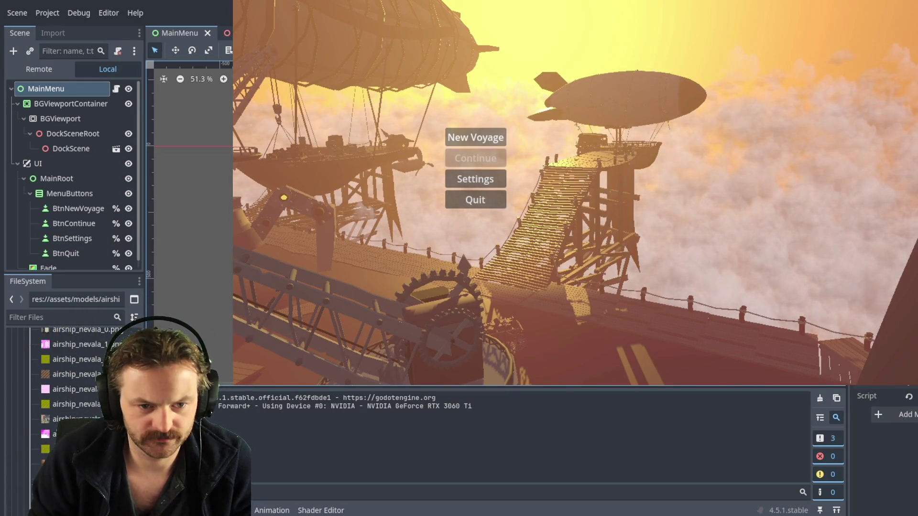
- Start a New Voyage in the running game so the ship deck shows, then bring DockScene up in the editor
{"action": "left_click", "coordinate": [483, 138]}
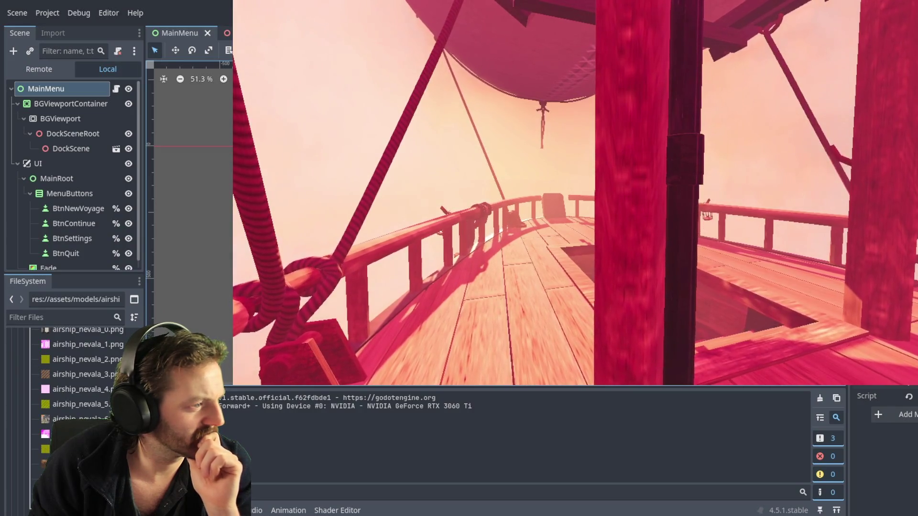
{"action": "key", "text": "ctrl+Tab"}
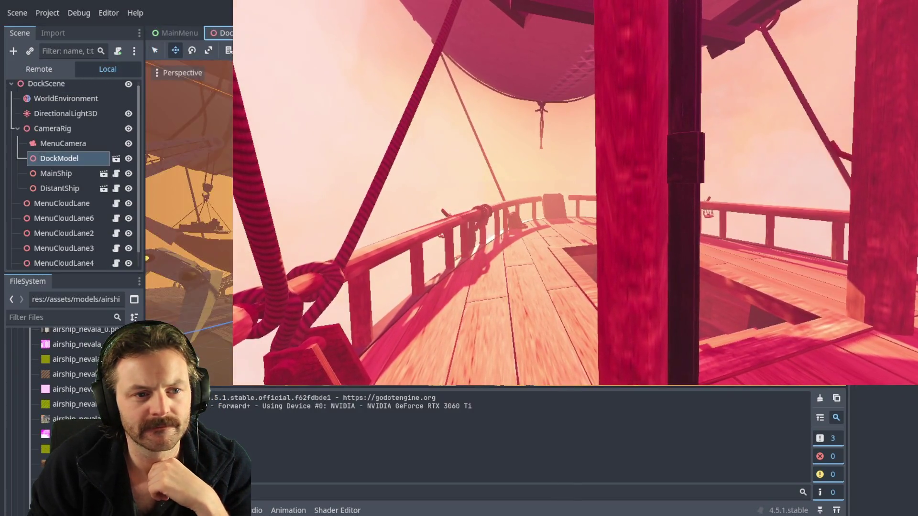
- Stop the running game with F8 and select the DockScene root node
{"action": "key", "text": "F8"}
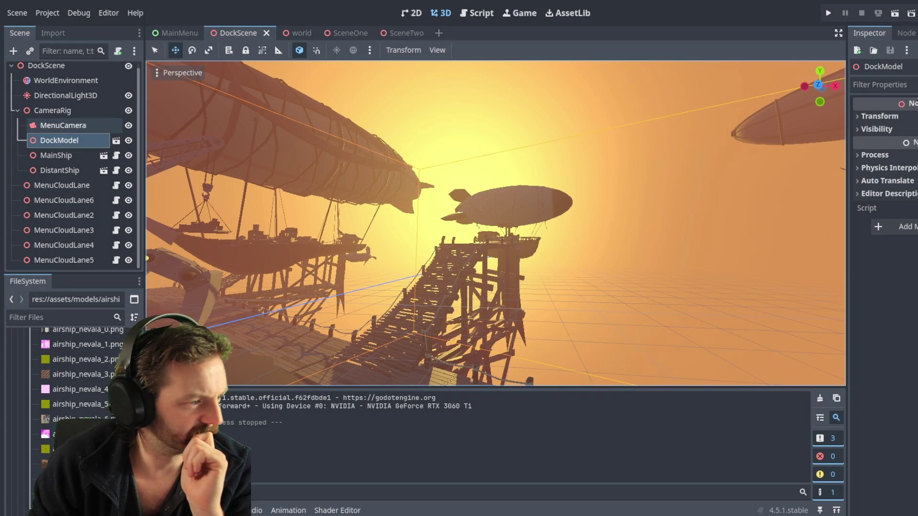
{"action": "scroll", "coordinate": [72, 86], "scroll_direction": "up", "scroll_amount": 1}
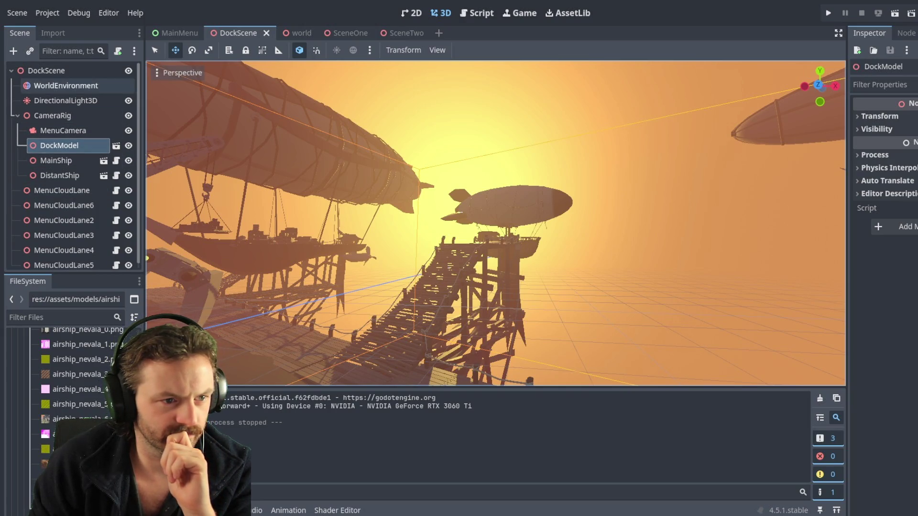
{"action": "left_click", "coordinate": [54, 71]}
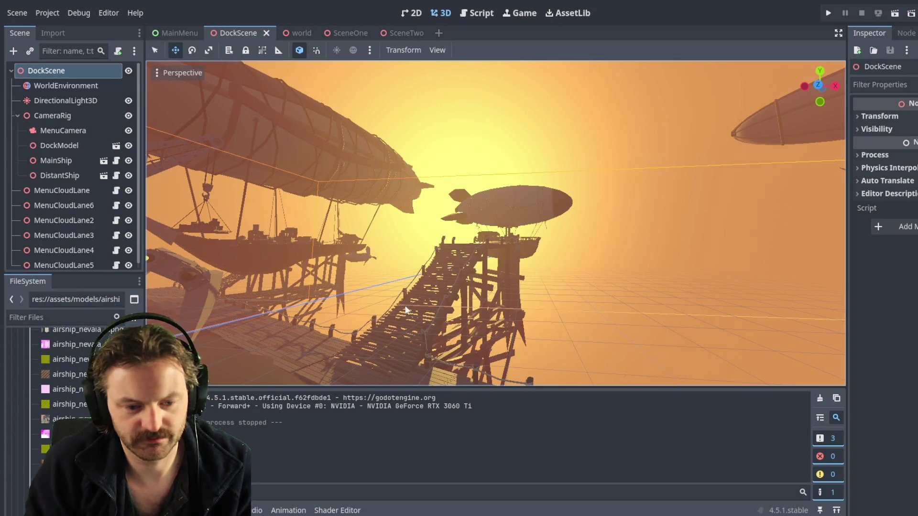
- Add a child node named AmbientAudio under DockScene and begin adding an audio player beneath it
{"action": "key", "text": "ctrl+v"}
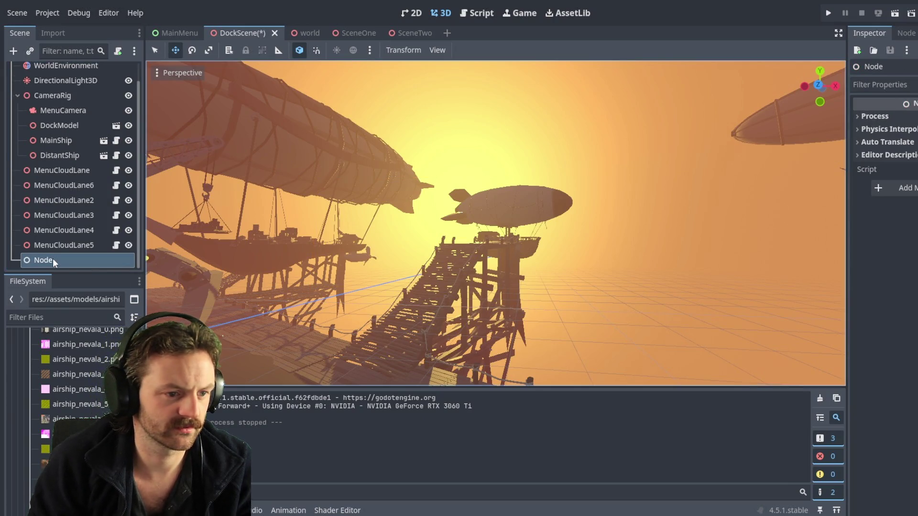
{"action": "left_click", "coordinate": [53, 261]}
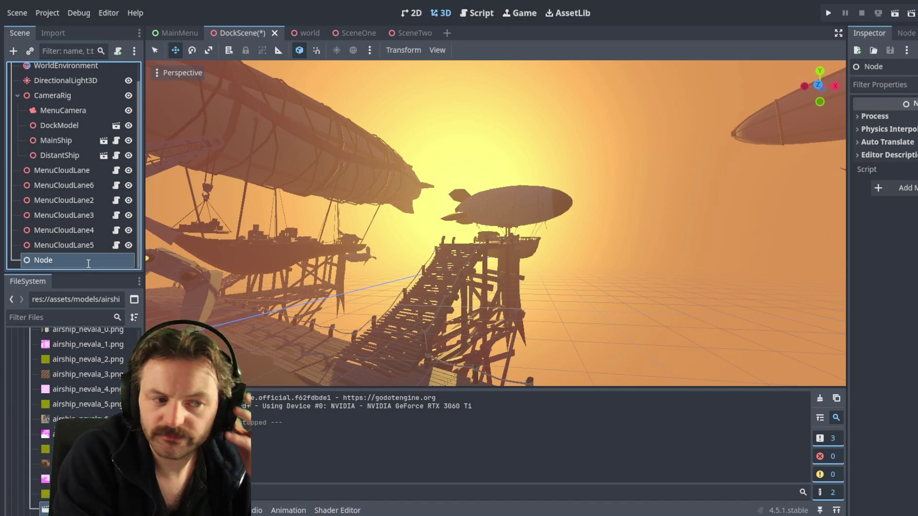
{"action": "type", "text": "AmbientAudio"}
{"action": "key", "text": "Return"}
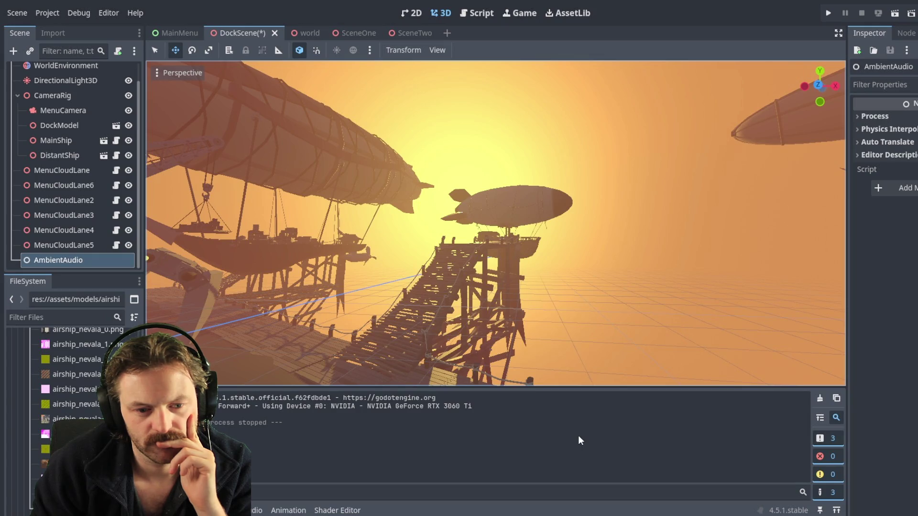
{"action": "key", "text": "ctrl+v"}
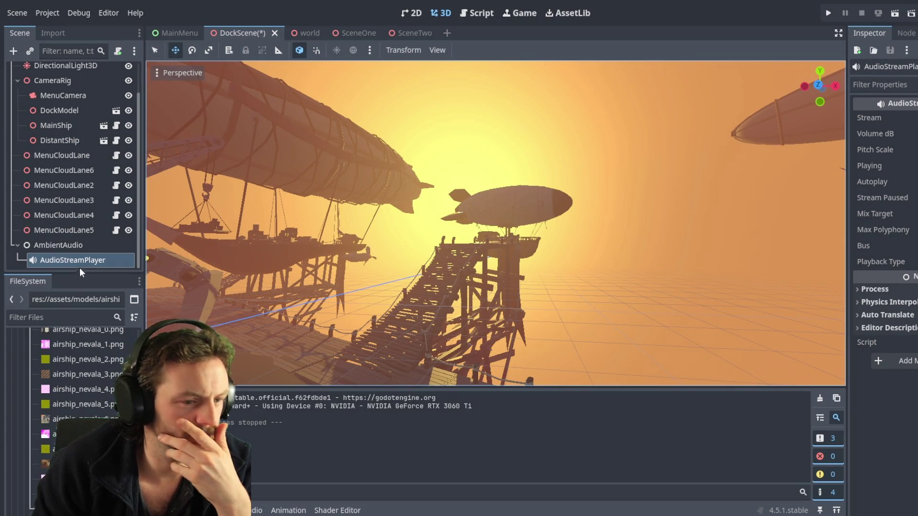
- Name the new audio player Wind and add a second one under AmbientAudio named Workmen
{"action": "left_click", "coordinate": [83, 261]}
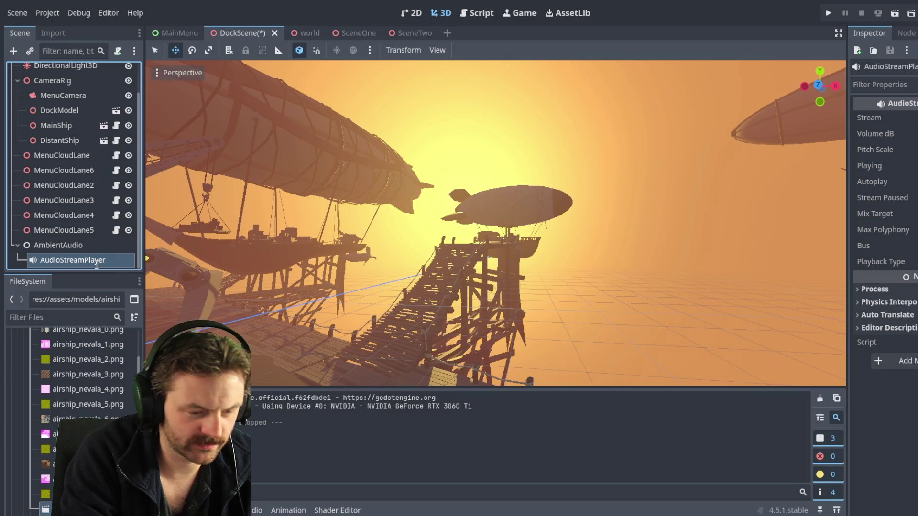
{"action": "type", "text": "Wind"}
{"action": "key", "text": "Return"}
{"action": "left_click", "coordinate": [67, 246]}
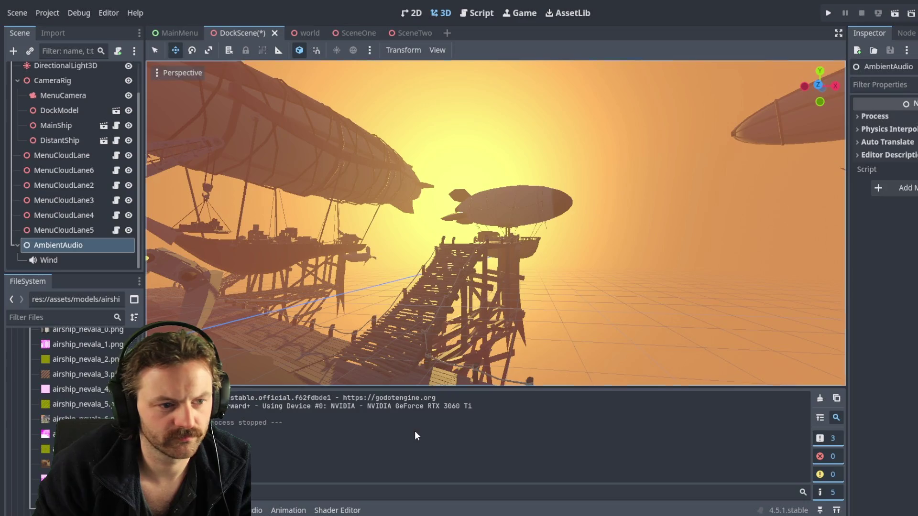
{"action": "key", "text": "ctrl+a"}
{"action": "key", "text": "Return"}
{"action": "left_click", "coordinate": [47, 262]}
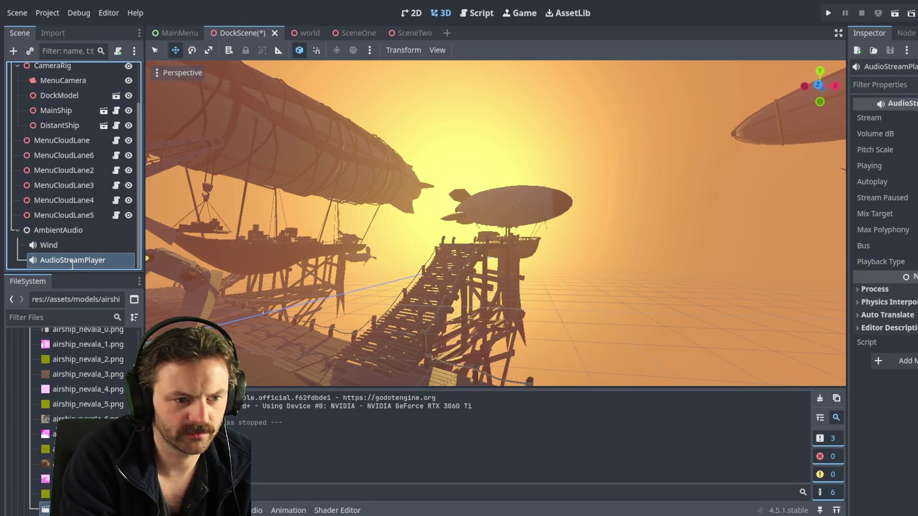
{"action": "type", "text": "Workmen"}
{"action": "key", "text": "Return"}
- Add a third audio player under AmbientAudio and name it Docks
{"action": "left_click", "coordinate": [59, 230]}
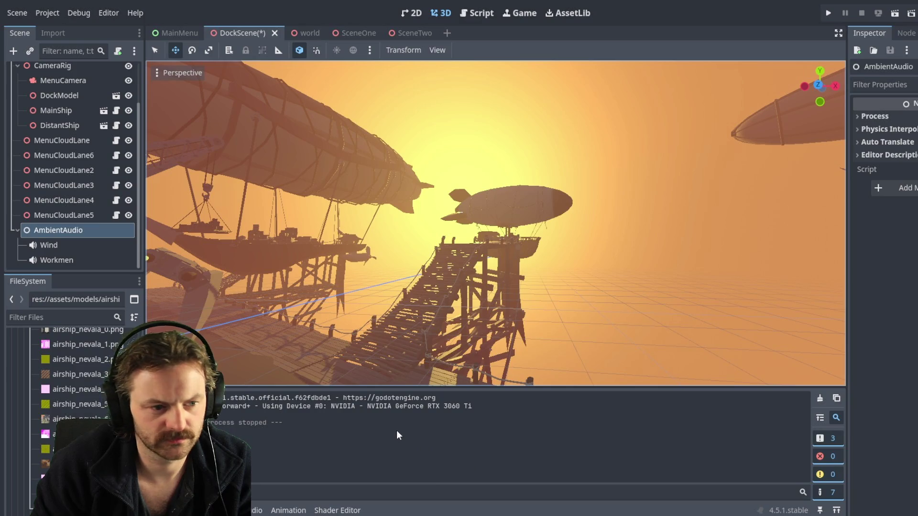
{"action": "key", "text": "ctrl+a"}
{"action": "key", "text": "Return"}
{"action": "double_click", "coordinate": [74, 261]}
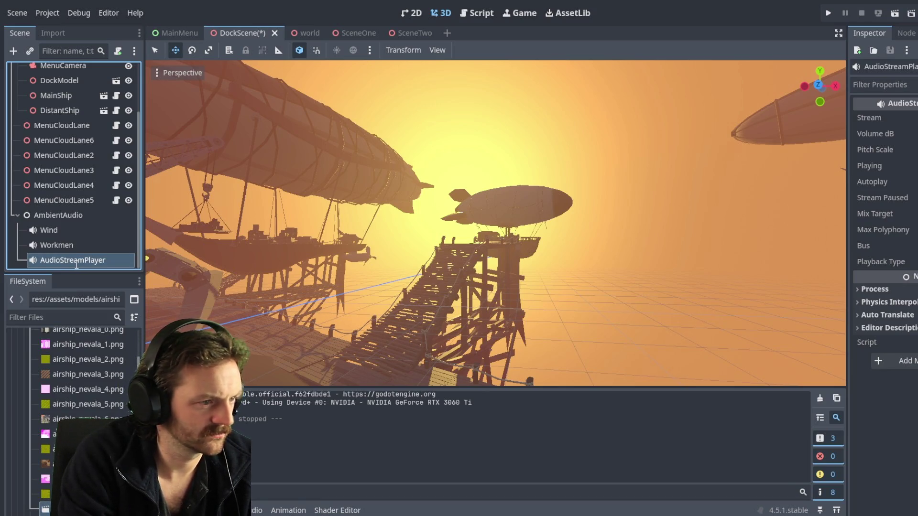
{"action": "type", "text": "Docks"}
{"action": "key", "text": "Return"}
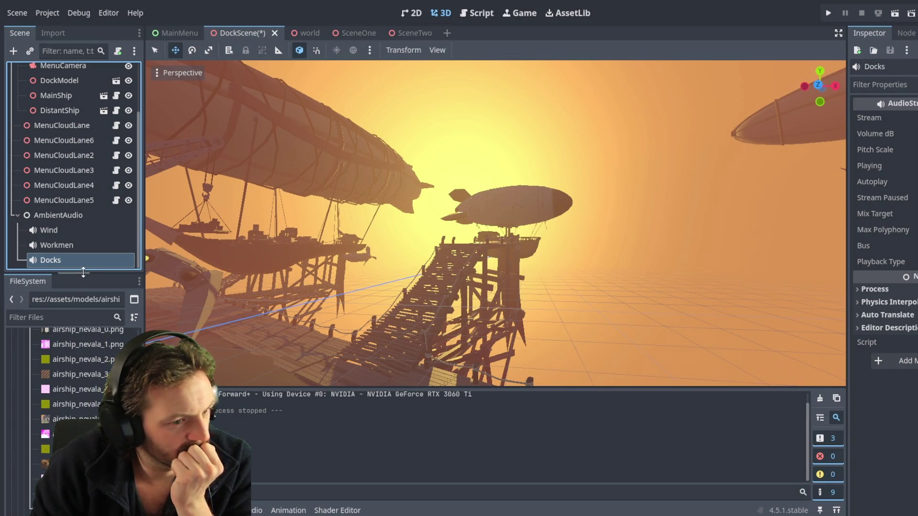
- Add a fourth audio player under AmbientAudio and name it Thunder
{"action": "left_click", "coordinate": [70, 216]}
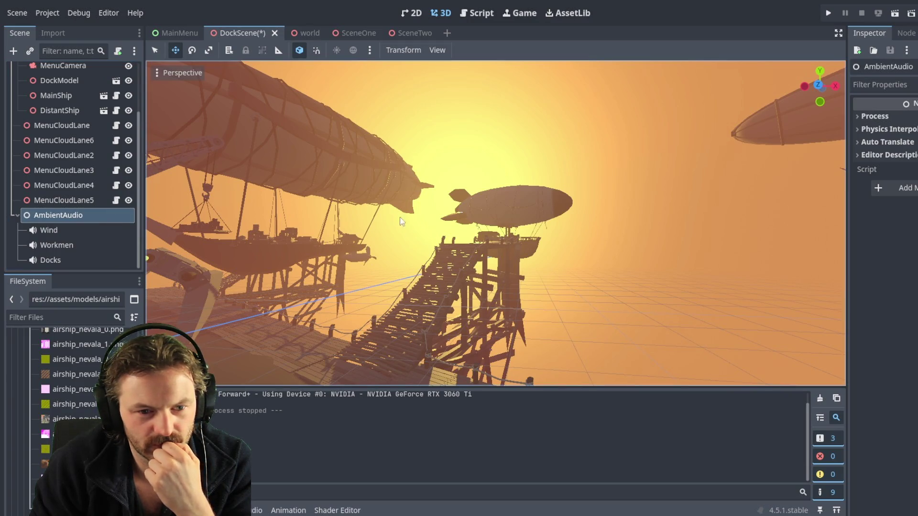
{"action": "key", "text": "ctrl+v"}
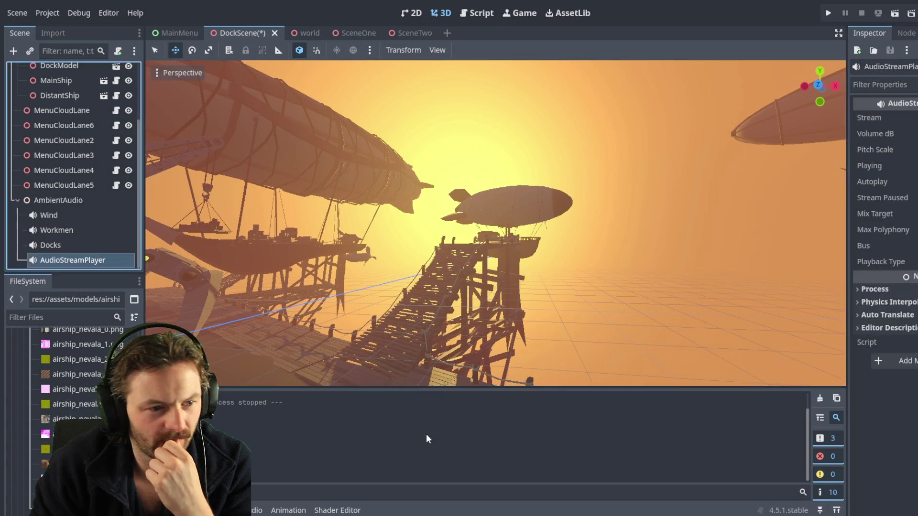
{"action": "left_click", "coordinate": [73, 260]}
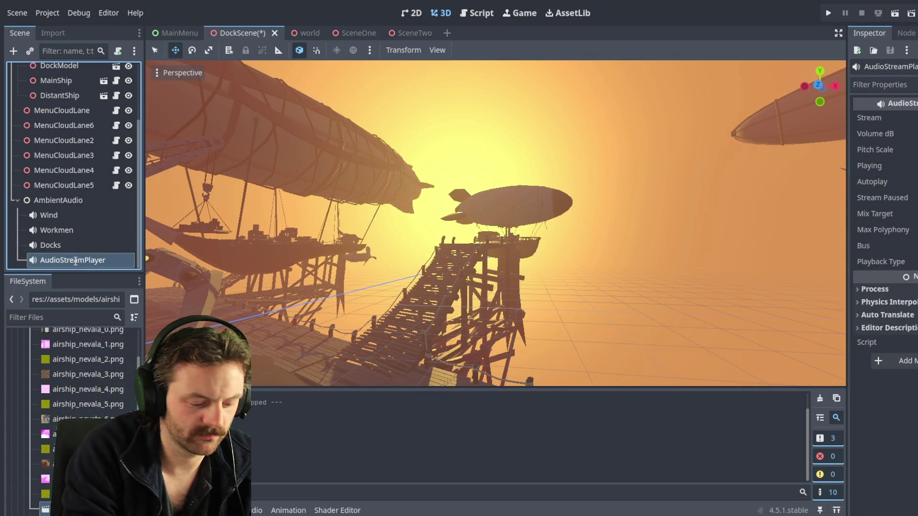
{"action": "type", "text": "Thunder"}
{"action": "key", "text": "Return"}
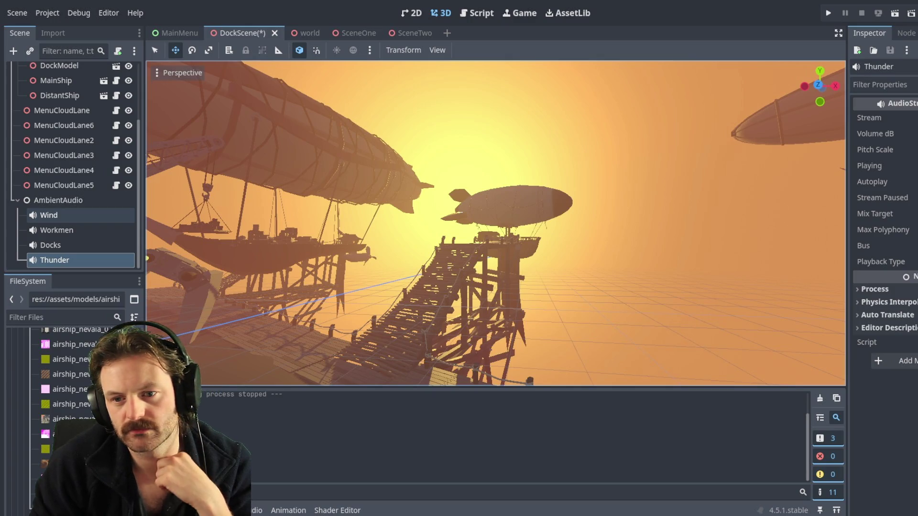
{"action": "left_click", "coordinate": [62, 216]}
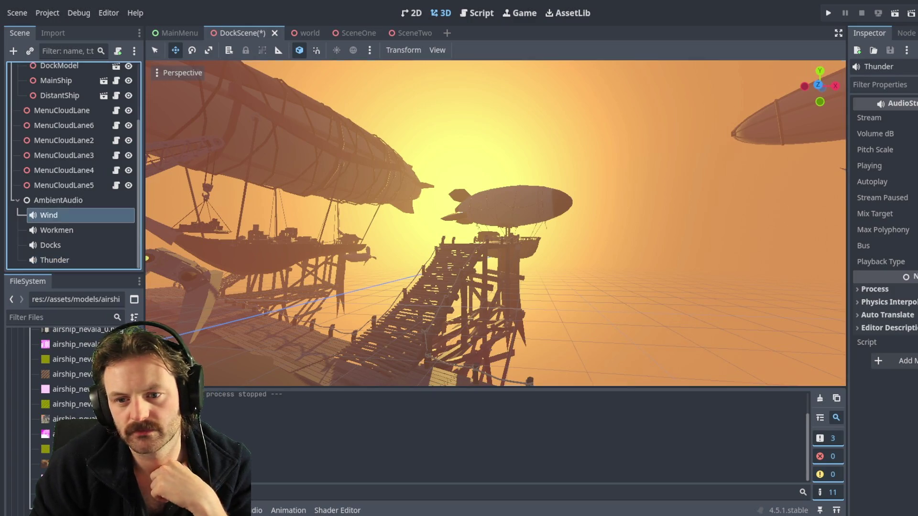
{"action": "left_click", "coordinate": [54, 247]}
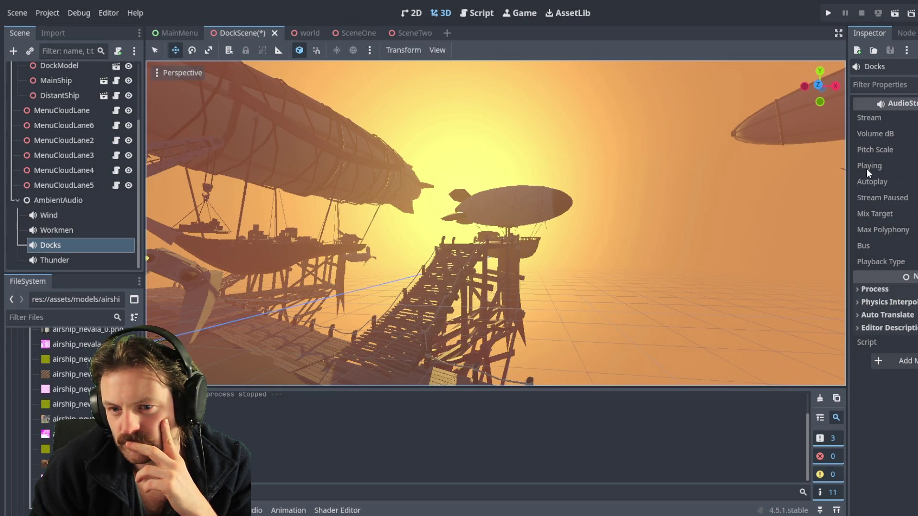
{"action": "left_click", "coordinate": [914, 181]}
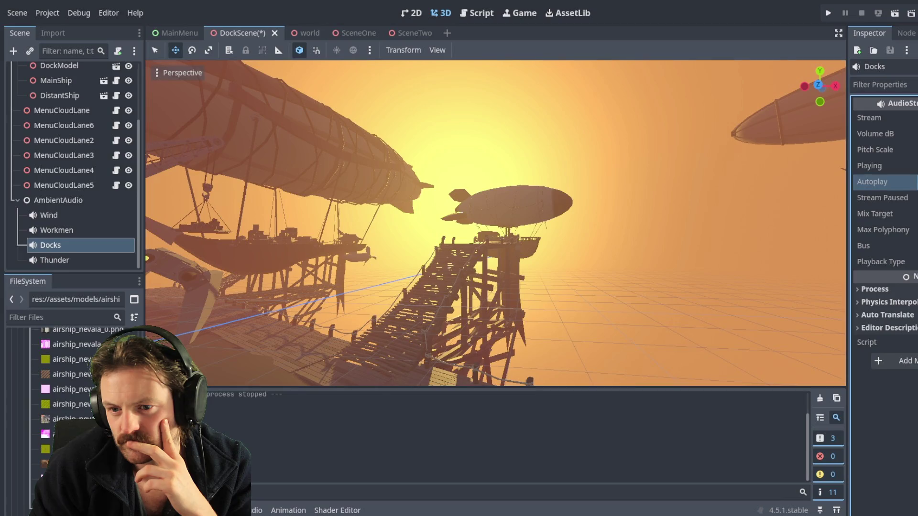
{"action": "key", "text": "ctrl+z"}
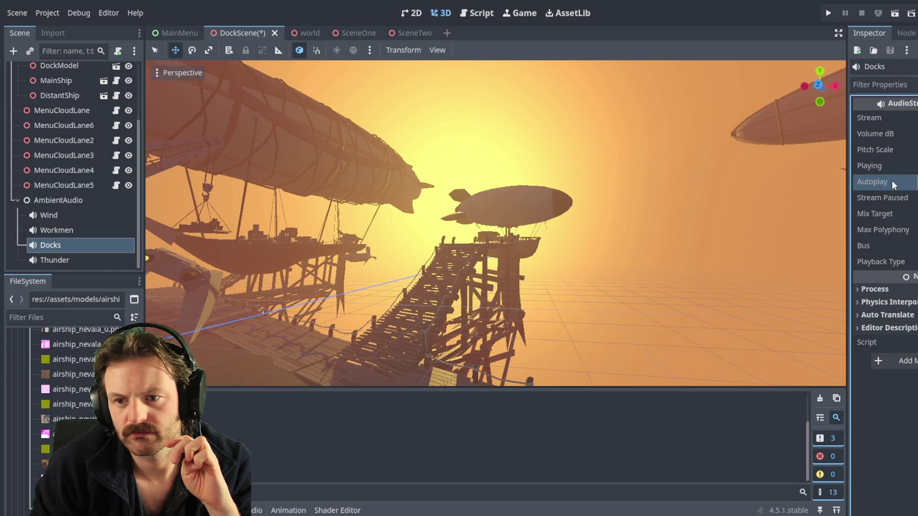
{"action": "left_click", "coordinate": [869, 117]}
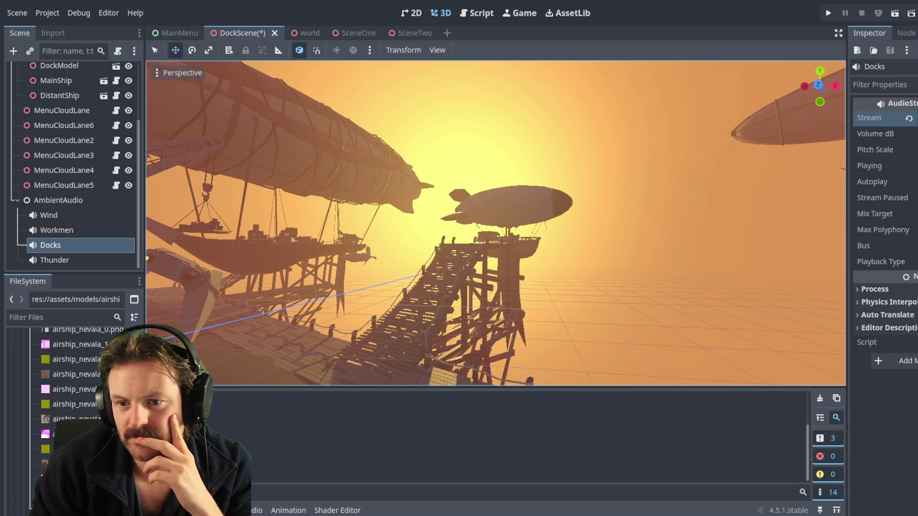
{"action": "left_click", "coordinate": [865, 118]}
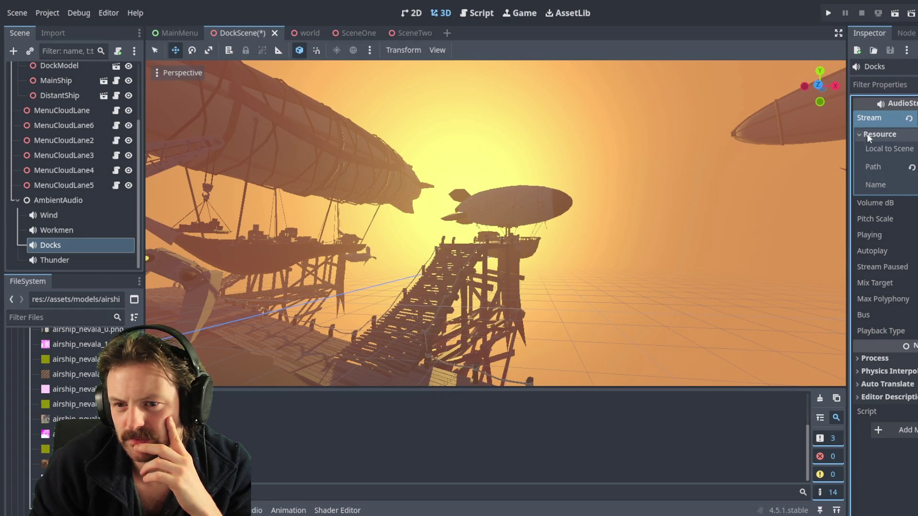
{"action": "left_click", "coordinate": [910, 119]}
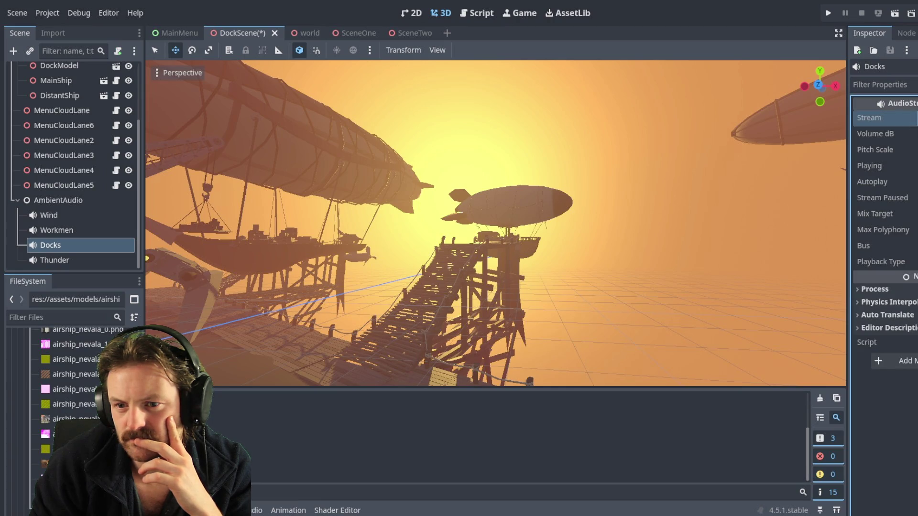
{"action": "key", "text": "ctrl+z"}
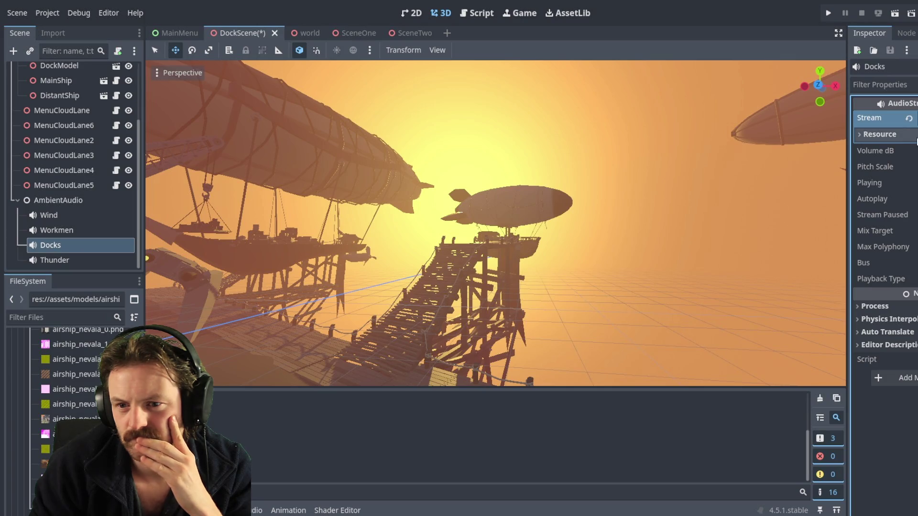
{"action": "left_click", "coordinate": [880, 135]}
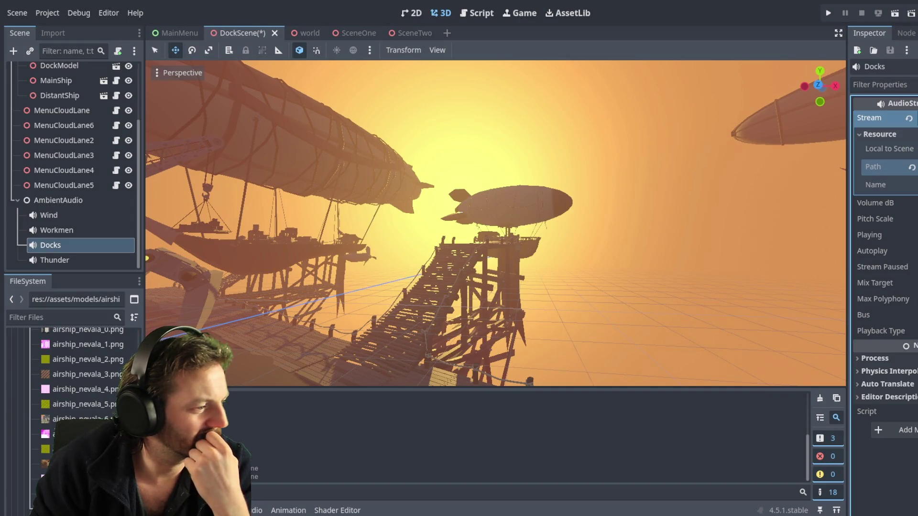
{"action": "scroll", "coordinate": [75, 372], "scroll_direction": "up", "scroll_amount": 3}
{"action": "scroll", "coordinate": [74, 368], "scroll_direction": "up", "scroll_amount": 3}
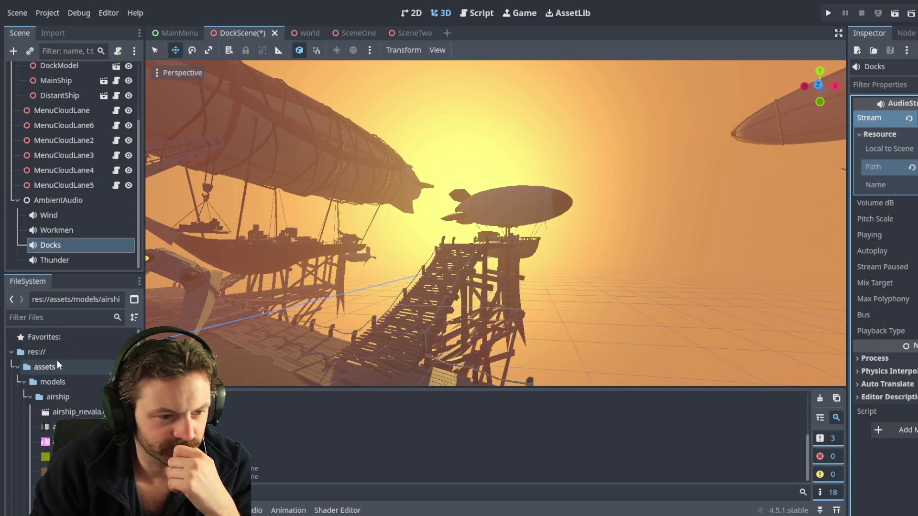
- Open the assets folder in the FileSystem dock so the path reads res://assets/
{"action": "left_click", "coordinate": [55, 366]}
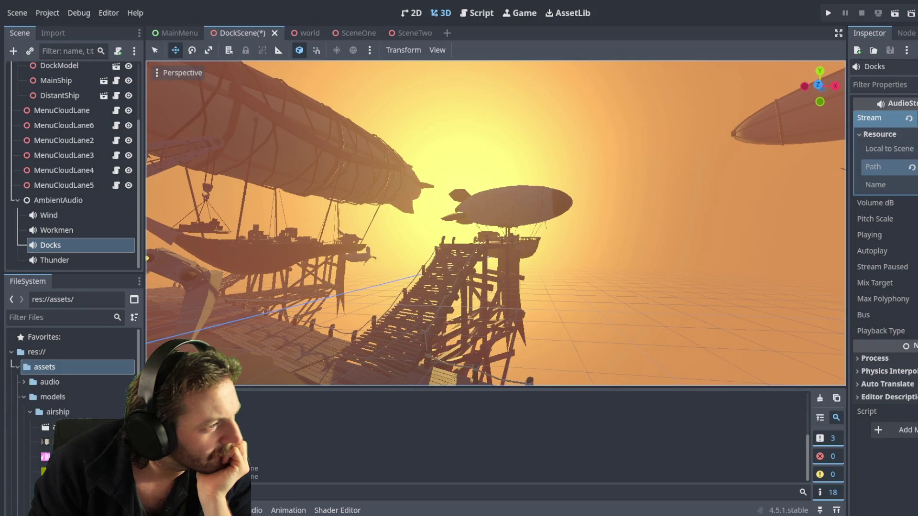
- Select AmbientAudio and place the cursor on the empty line below 'extends Node' in MenuAmbience.gd
{"action": "left_click", "coordinate": [71, 201]}
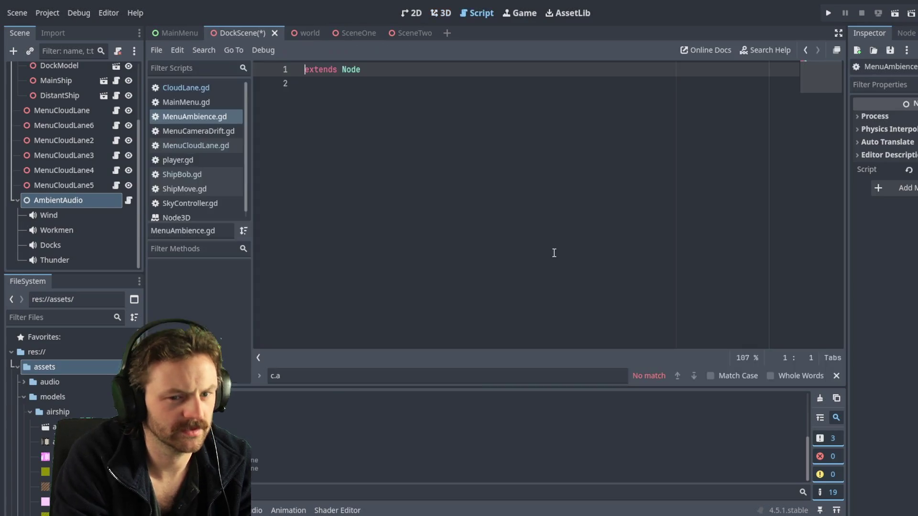
{"action": "left_click", "coordinate": [396, 96]}
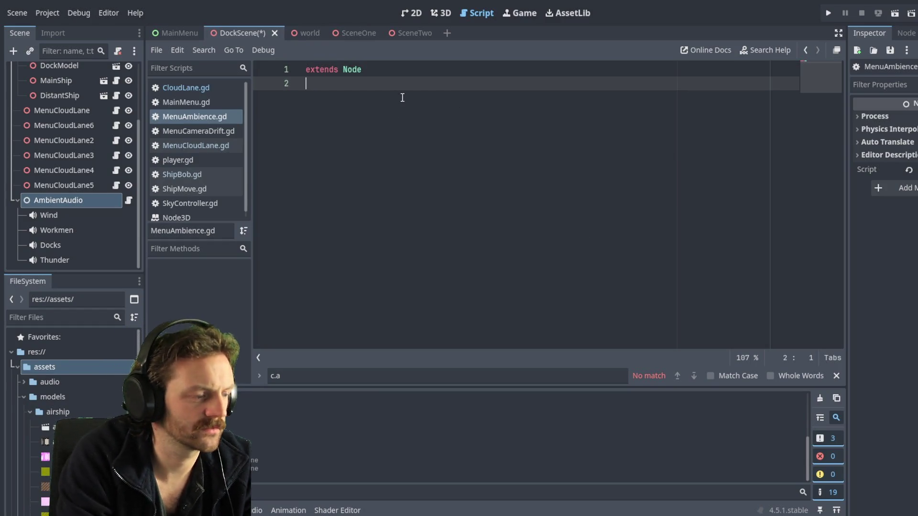
{"action": "key", "text": "Return"}
{"action": "type", "text": "@"}
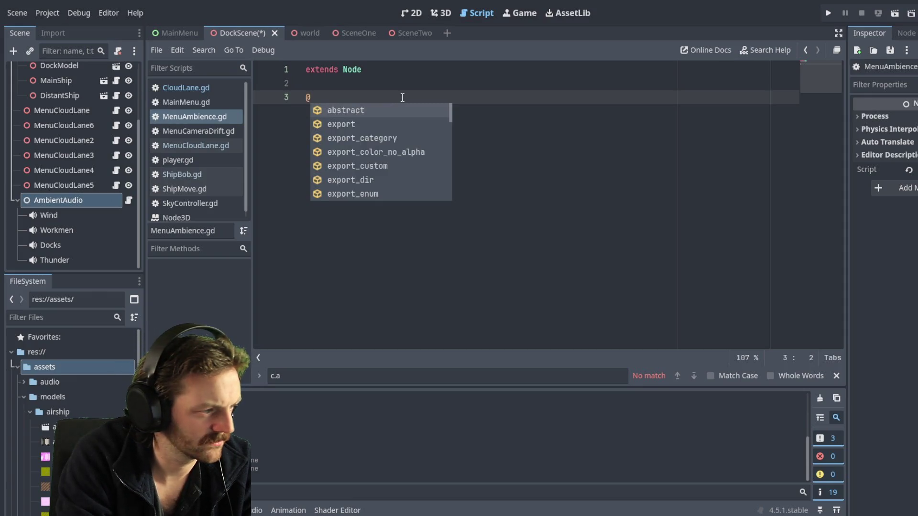
{"action": "type", "text": "export"}
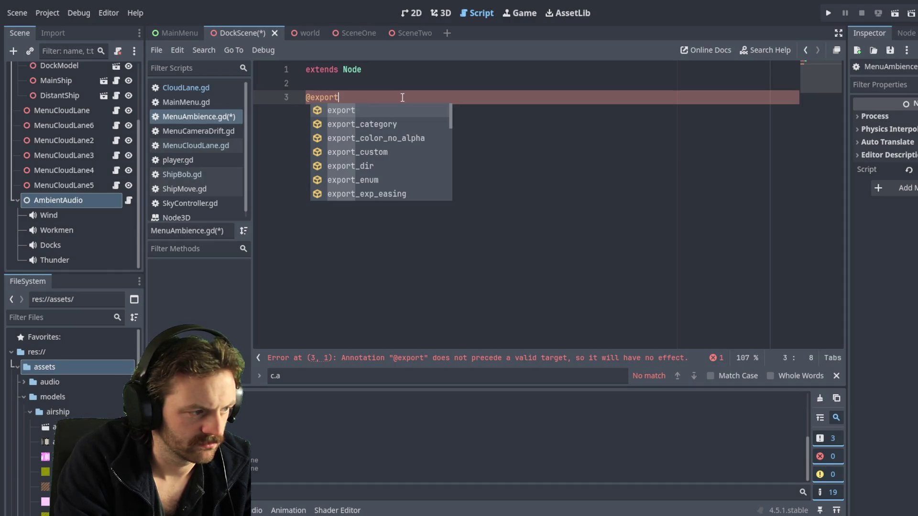
{"action": "type", "text": "_grou"}
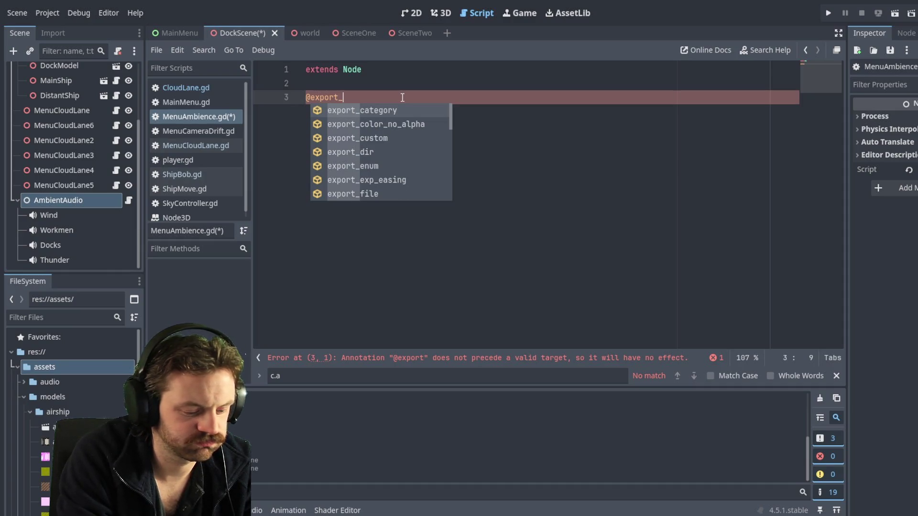
{"action": "type", "text": "p("}
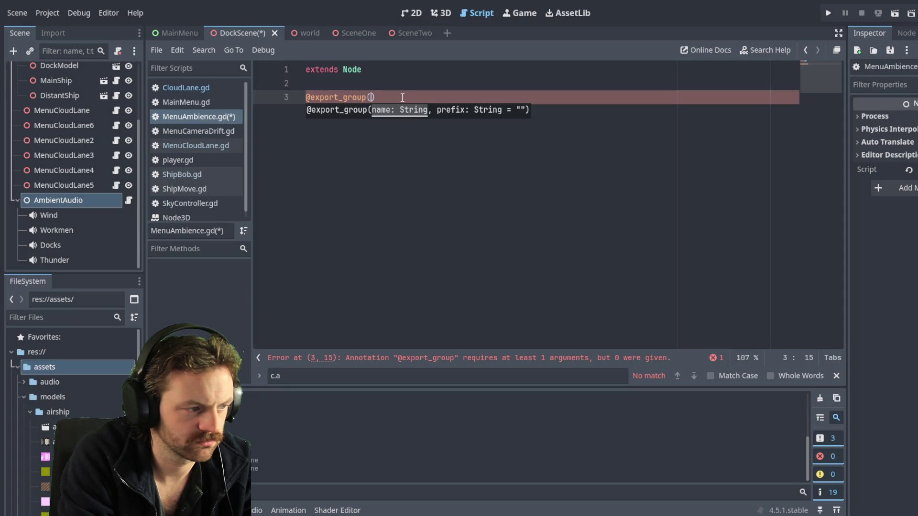
{"action": "type", "text": "\""}
{"action": "type", "text": "Ambienc"}
{"action": "key", "text": "BackSpace"}
{"action": "key", "text": "BackSpace"}
{"action": "key", "text": "BackSpace"}
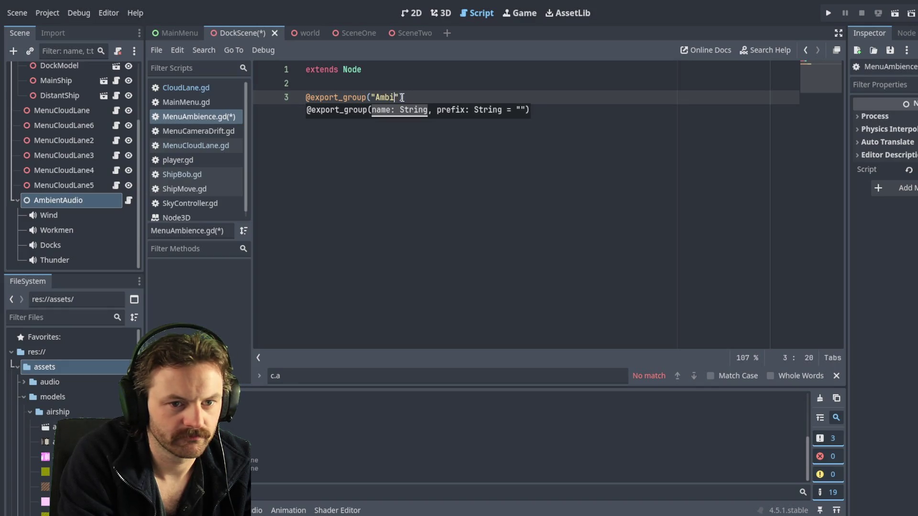
{"action": "type", "text": "ient"}
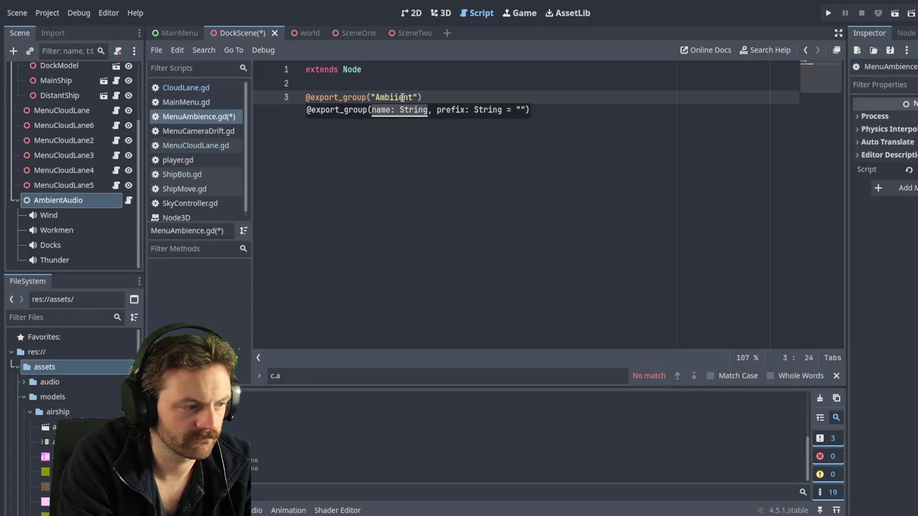
{"action": "key", "text": "BackSpace"}
{"action": "key", "text": "BackSpace"}
{"action": "key", "text": "BackSpace"}
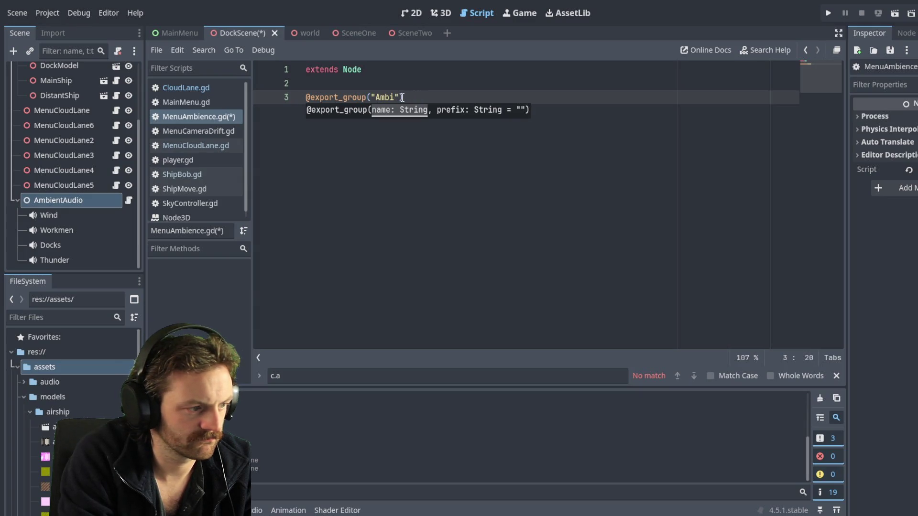
{"action": "type", "text": "ent"}
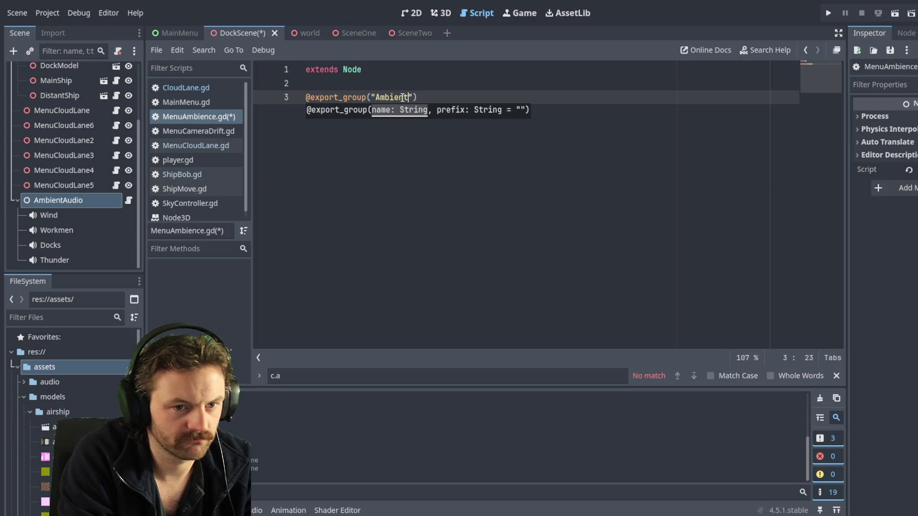
{"action": "type", "text": " Volume"}
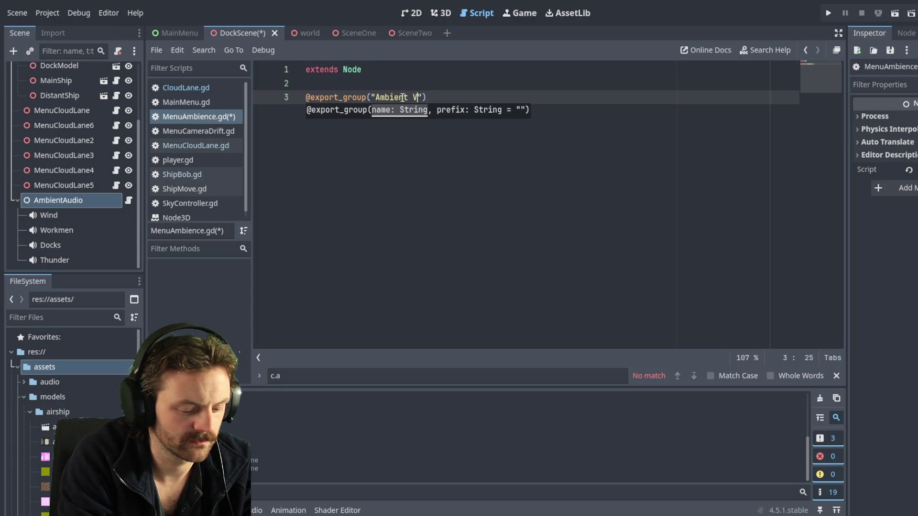
{"action": "type", "text": "s"}
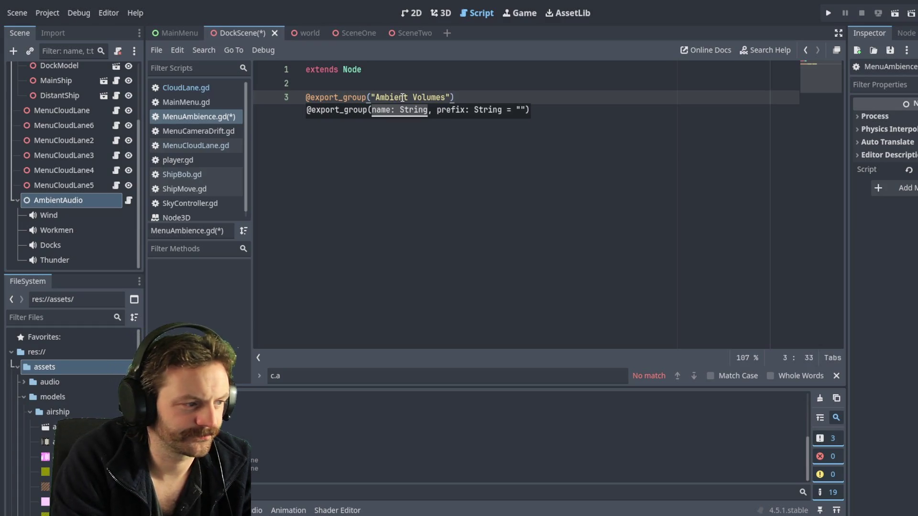
{"action": "key", "text": "Return"}
{"action": "key", "text": "Return"}
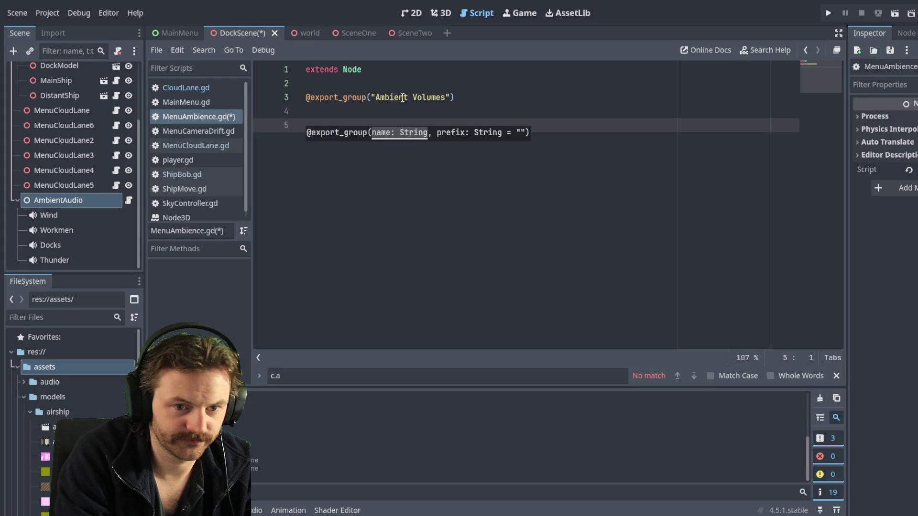
{"action": "type", "text": "@export"}
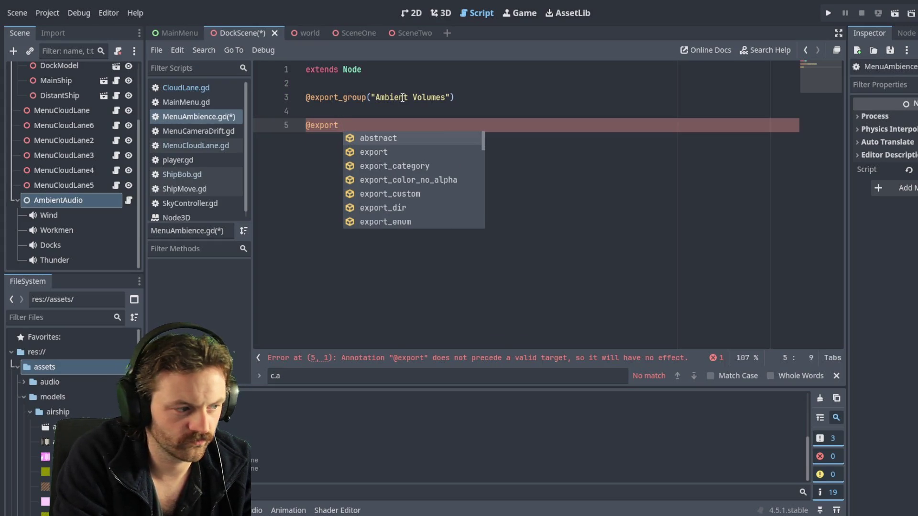
{"action": "key", "text": "BackSpace"}
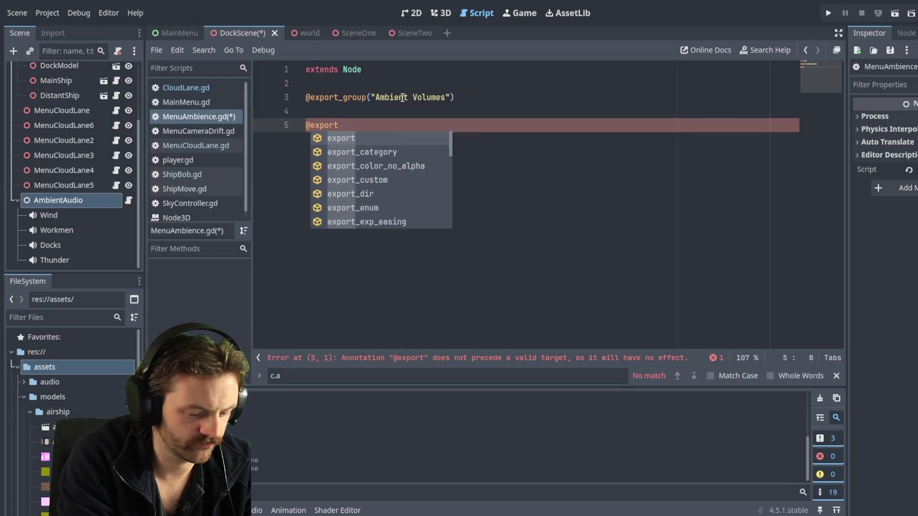
{"action": "type", "text": "_ramn"}
{"action": "key", "text": "BackSpace"}
{"action": "type", "text": "ge"}
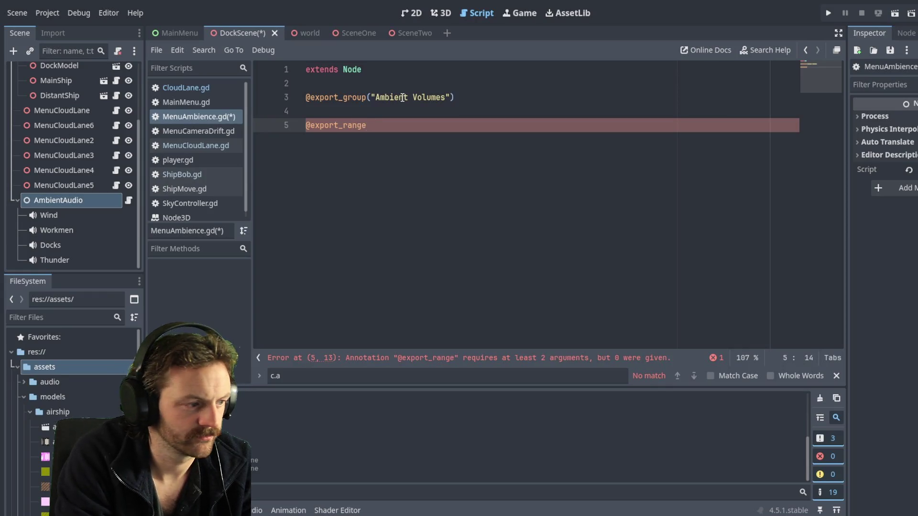
{"action": "type", "text": "("}
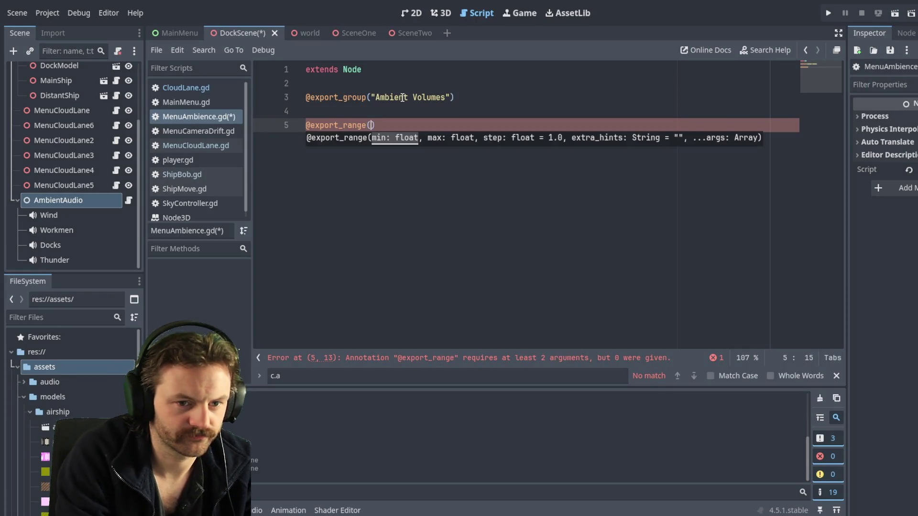
{"action": "type", "text": "0."}
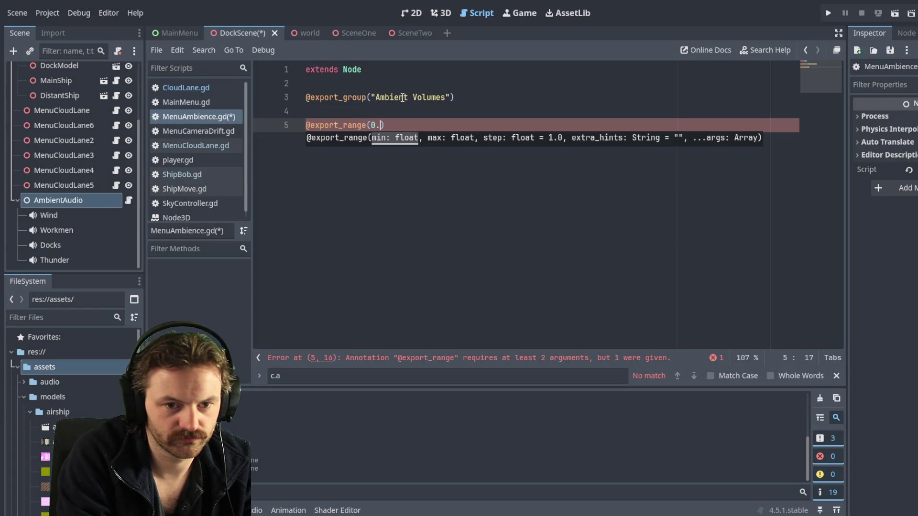
{"action": "type", "text": "0, 0"}
{"action": "key", "text": "BackSpace"}
{"action": "type", "text": "1.0"}
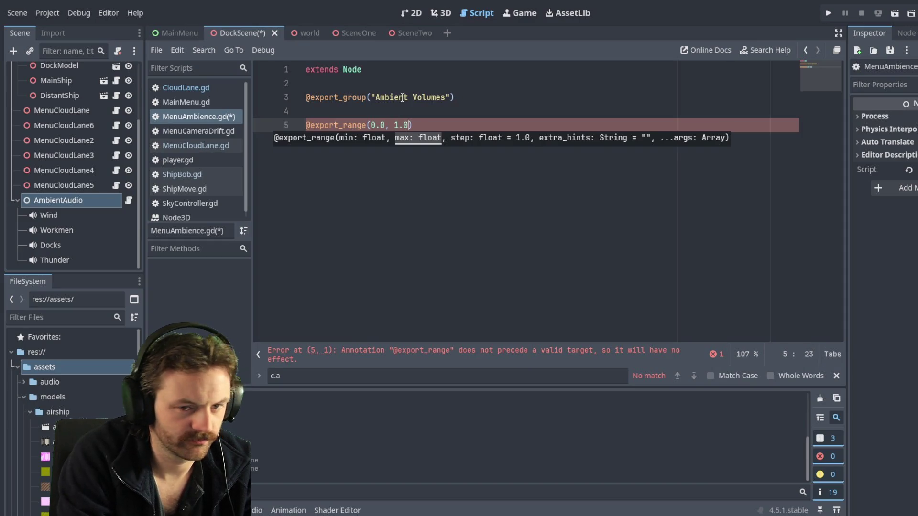
{"action": "type", "text": ") "}
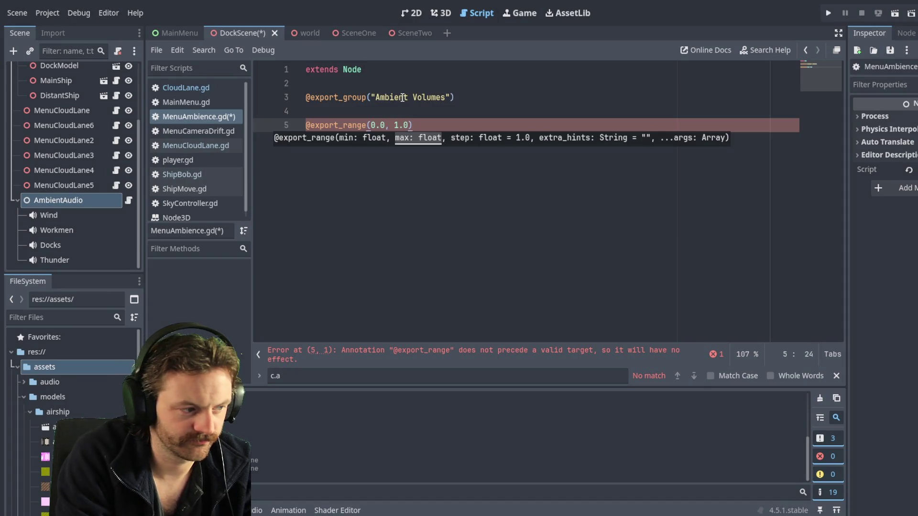
{"action": "type", "text": "var w"}
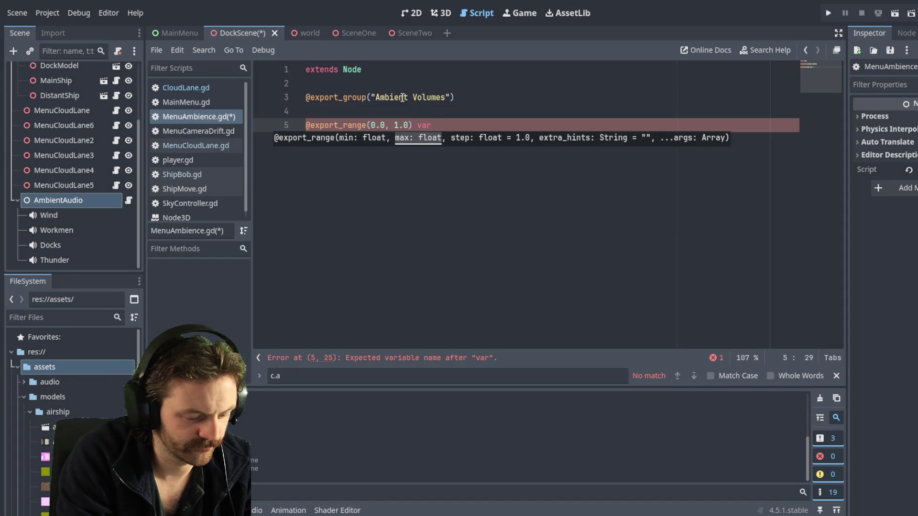
{"action": "type", "text": "ind_vol"}
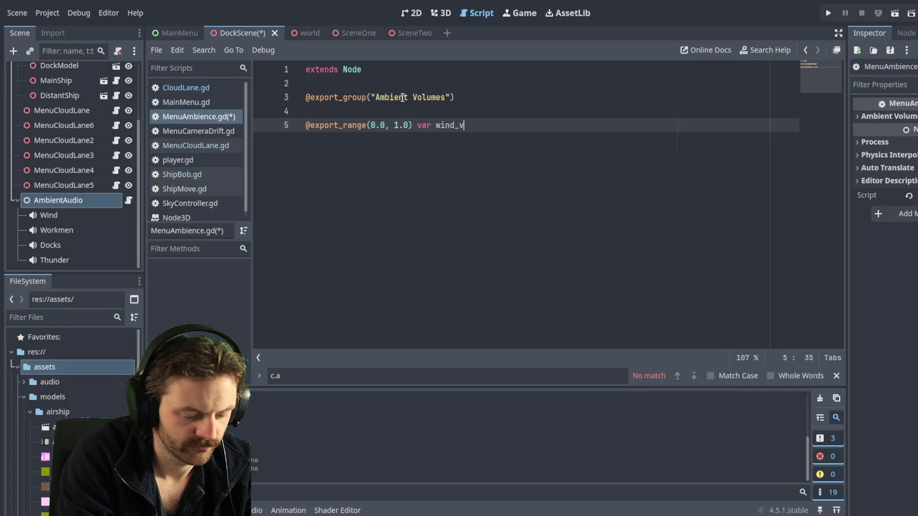
{"action": "type", "text": "ume "}
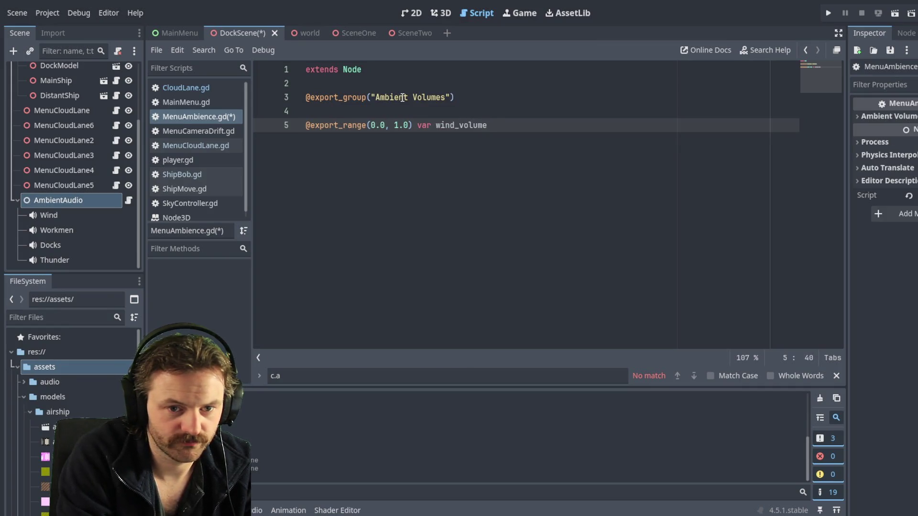
{"action": "type", "text": ":="}
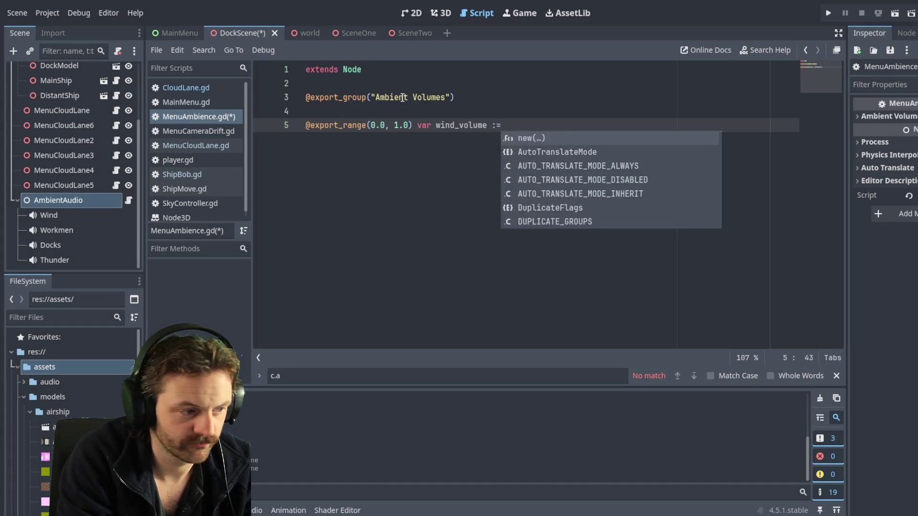
{"action": "type", "text": " 0.6"}
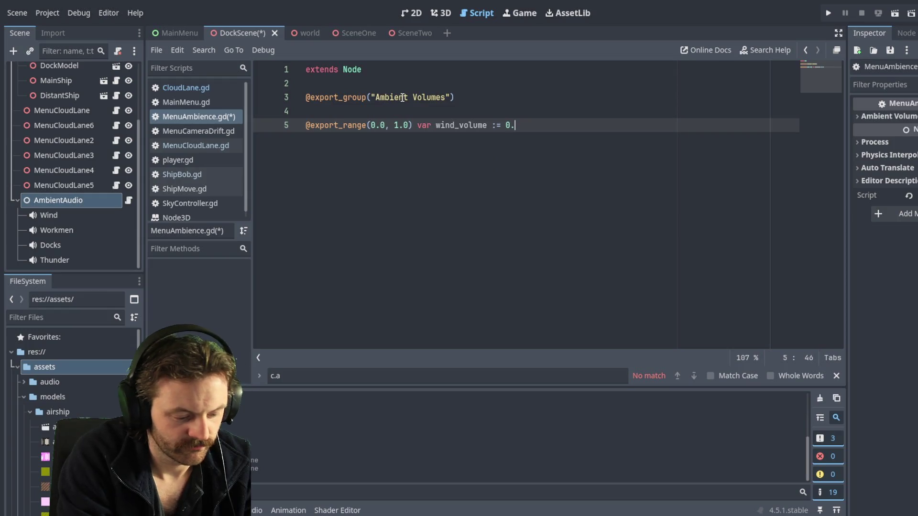
{"action": "key", "text": "Return"}
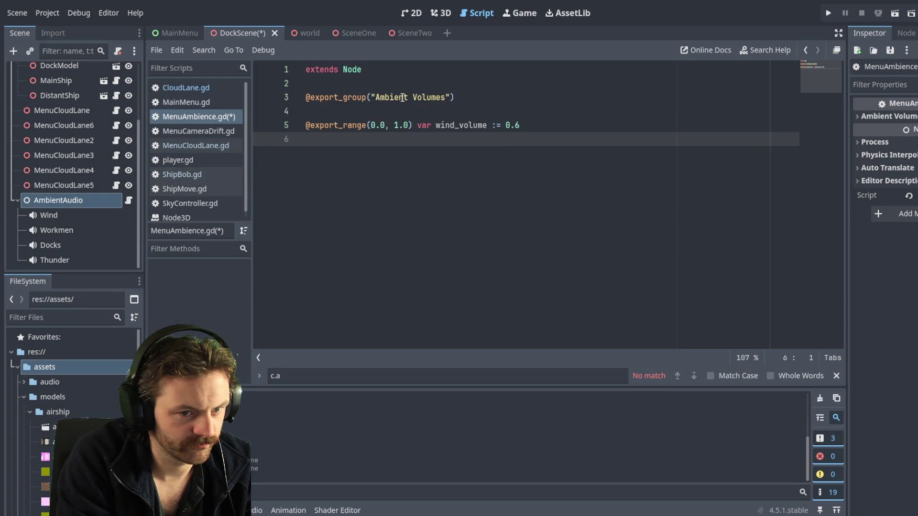
{"action": "type", "text": "export"}
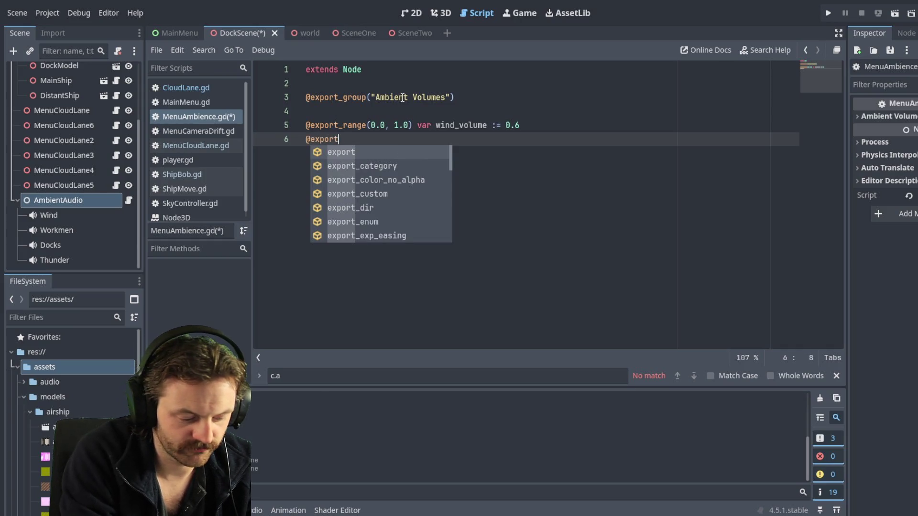
{"action": "type", "text": "_range("}
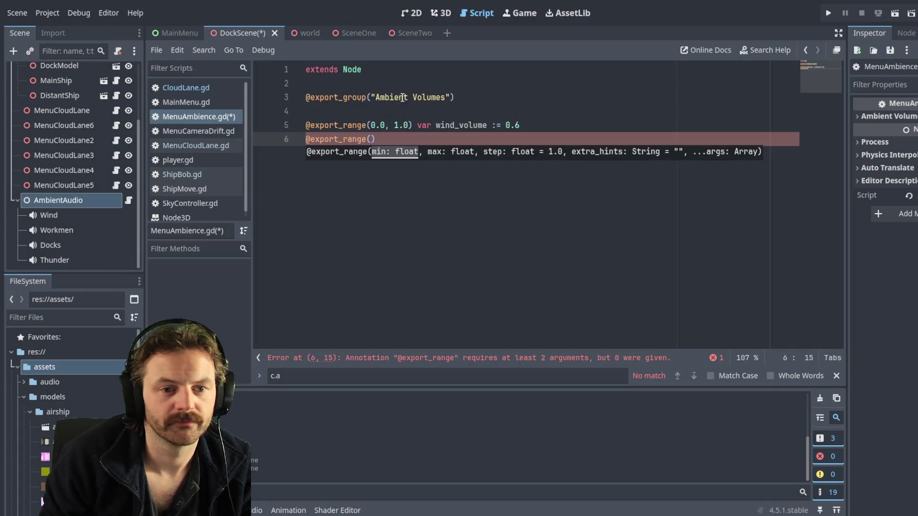
{"action": "left_click_drag", "start_coordinate": [411, 125], "coordinate": [305, 125]}
{"action": "key", "text": "ctrl+c"}
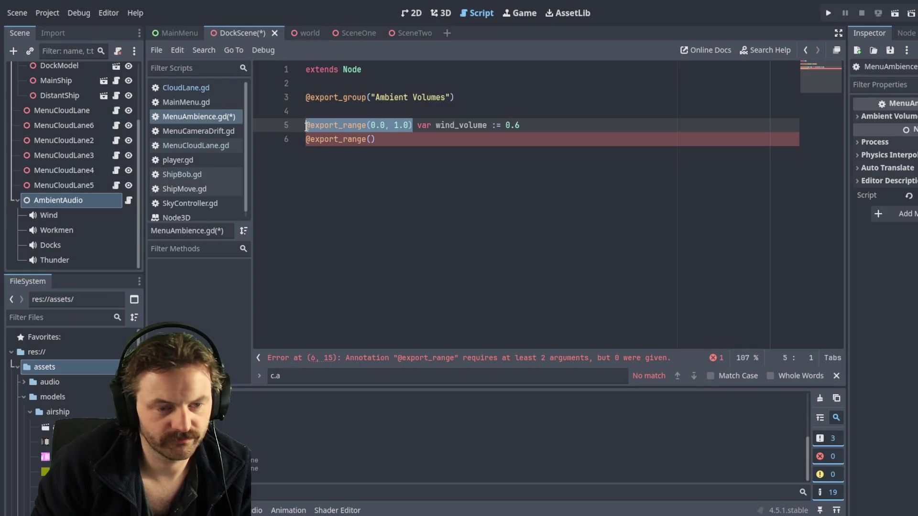
{"action": "left_click_drag", "start_coordinate": [377, 139], "coordinate": [307, 142]}
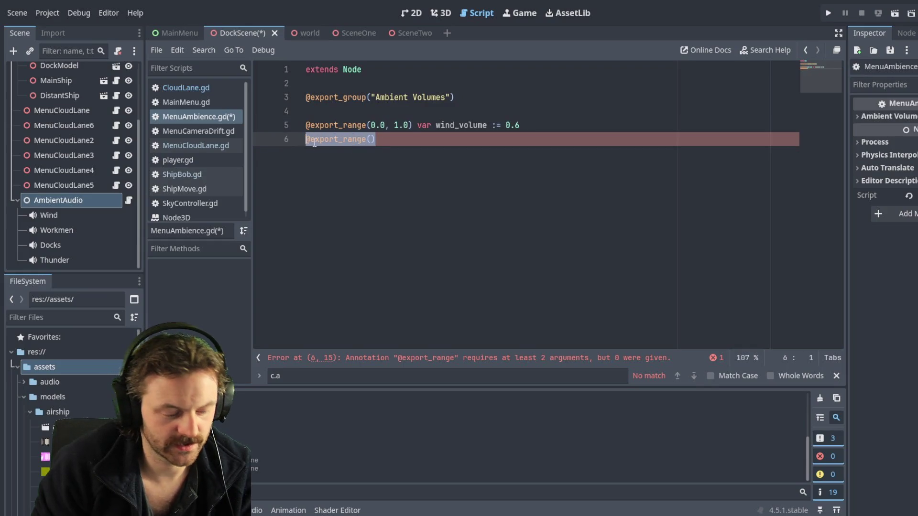
{"action": "key", "text": "ctrl+v"}
{"action": "key", "text": "Return"}
{"action": "key", "text": "ctrl+v"}
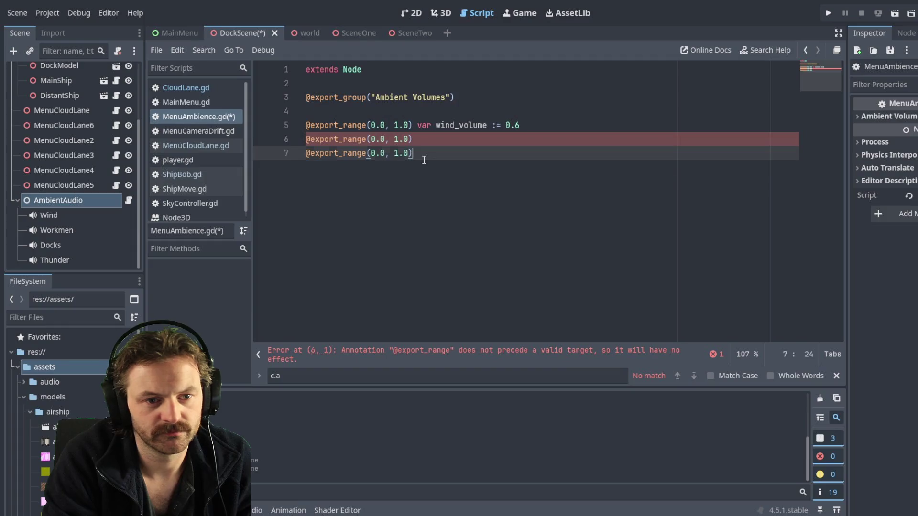
{"action": "key", "text": "Return"}
{"action": "key", "text": "ctrl+v"}
{"action": "key", "text": "Return"}
{"action": "key", "text": "ctrl+v"}
{"action": "key", "text": "Return"}
{"action": "key", "text": "ctrl+v"}
{"action": "key", "text": "Return"}
{"action": "type", "text": "@export_range(0.0, 1.0) @export_range(0.0, 1.0)"}
{"action": "key", "text": "Return"}
{"action": "key", "text": "ctrl+v"}
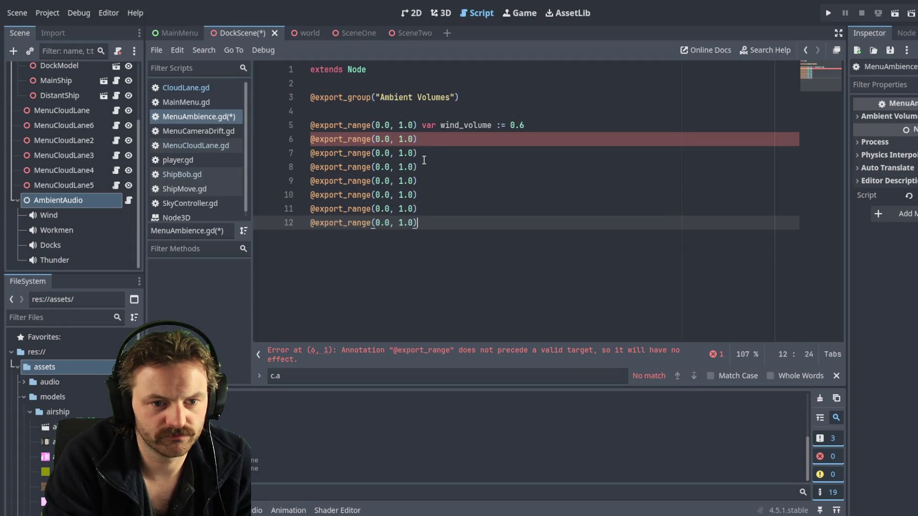
{"action": "key", "text": "Return"}
{"action": "key", "text": "ctrl+v"}
{"action": "key", "text": "Return"}
{"action": "key", "text": "ctrl+v"}
{"action": "key", "text": "Return"}
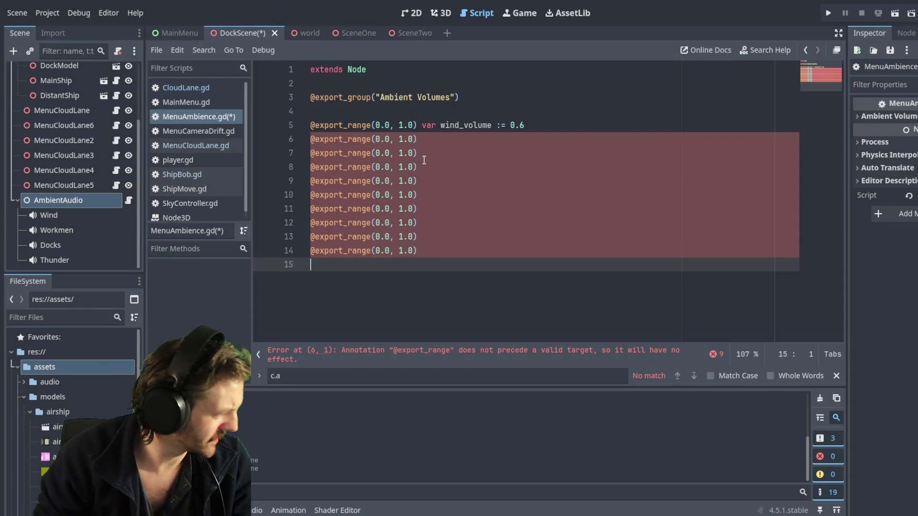
- Copy 'var wind_volume := 0.6' from line 5 and append it to the annotations on lines 6–9
{"action": "left_click", "coordinate": [440, 138]}
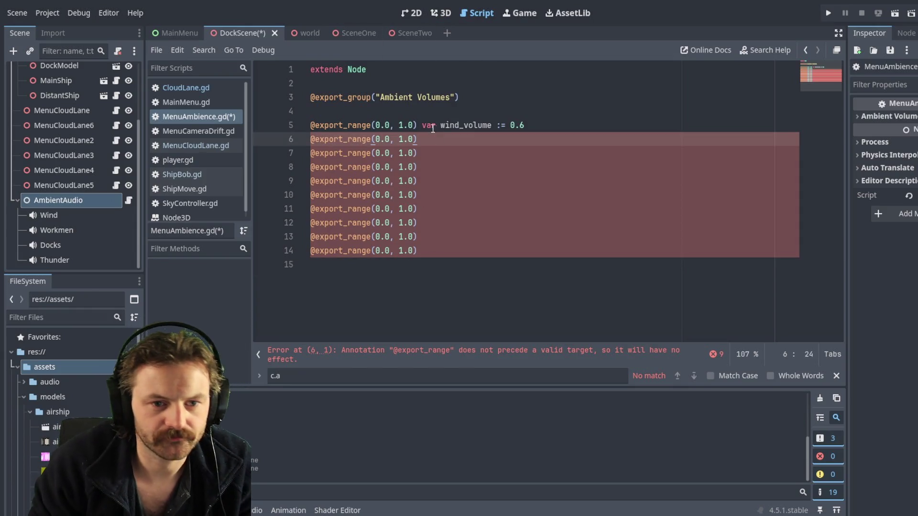
{"action": "left_click_drag", "start_coordinate": [422, 125], "coordinate": [526, 127]}
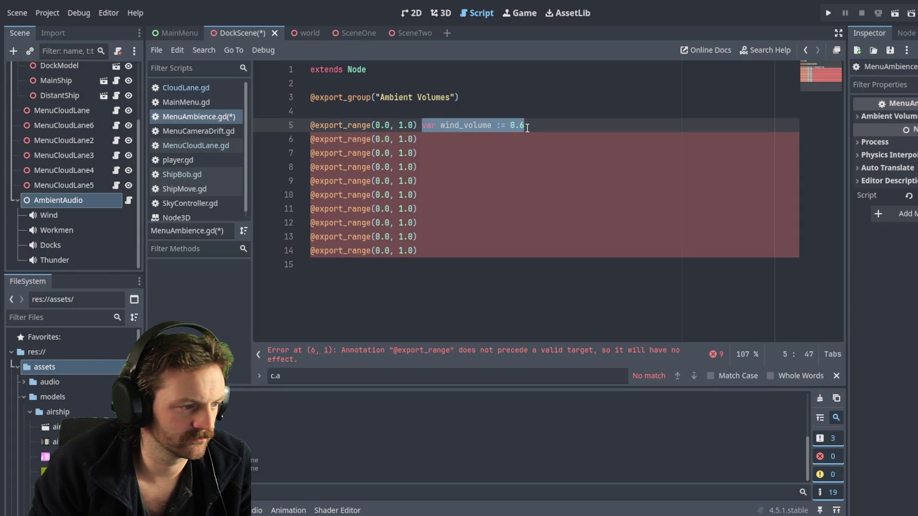
{"action": "key", "text": "ctrl+c"}
{"action": "left_click", "coordinate": [481, 139]}
{"action": "key", "text": "ctrl+v"}
{"action": "left_click", "coordinate": [438, 153]}
{"action": "key", "text": "ctrl+v"}
{"action": "left_click", "coordinate": [426, 167]}
{"action": "key", "text": "ctrl+v"}
{"action": "left_click", "coordinate": [444, 182]}
{"action": "key", "text": "ctrl+v"}
- Append the same 'var wind_volume := 0.6' declaration to the annotations on lines 10–14
{"action": "left_click", "coordinate": [431, 196]}
{"action": "key", "text": "ctrl+v"}
{"action": "left_click", "coordinate": [433, 209]}
{"action": "key", "text": "ctrl+v"}
{"action": "left_click", "coordinate": [436, 224]}
{"action": "key", "text": "ctrl+v"}
{"action": "left_click", "coordinate": [430, 240]}
{"action": "key", "text": "ctrl+v"}
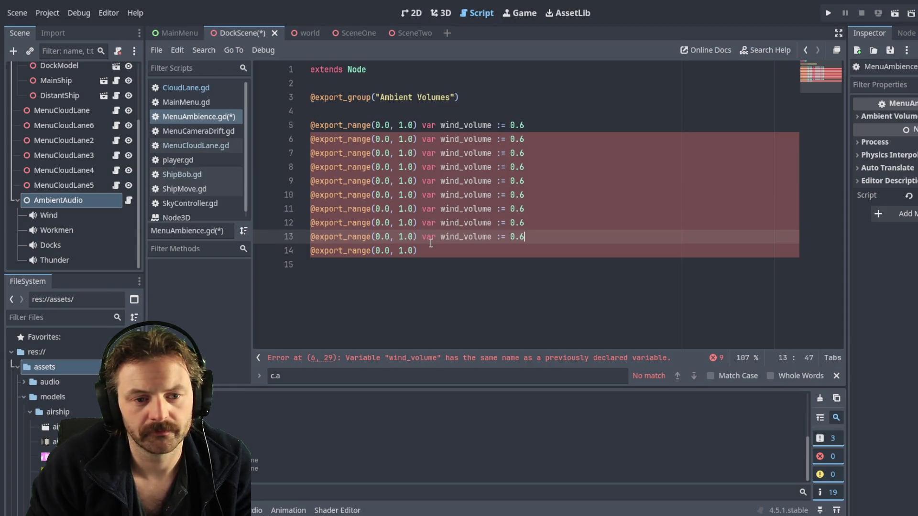
{"action": "left_click", "coordinate": [431, 250]}
{"action": "key", "text": "ctrl+v"}
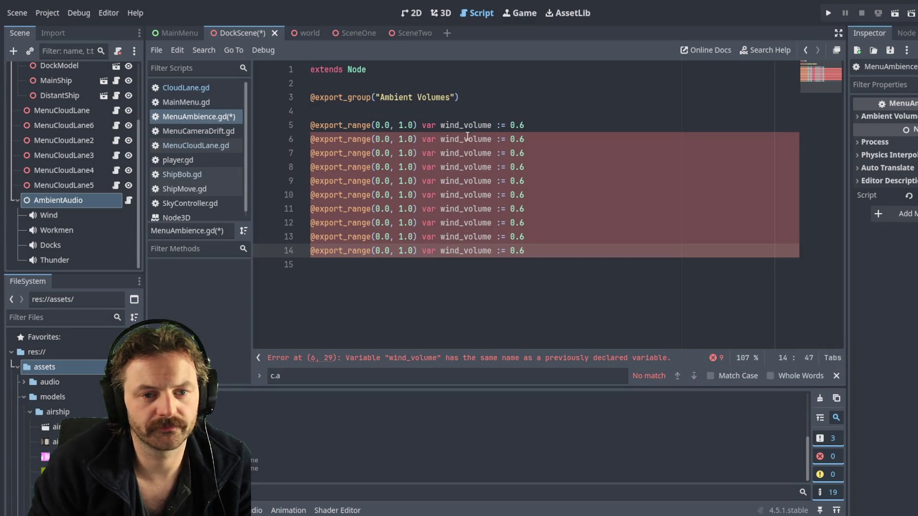
{"action": "left_click", "coordinate": [450, 140]}
- Rename the copied variables on lines 6 and 7 to rigging_volume and engine_volume
{"action": "left_click_drag", "start_coordinate": [459, 140], "coordinate": [441, 142]}
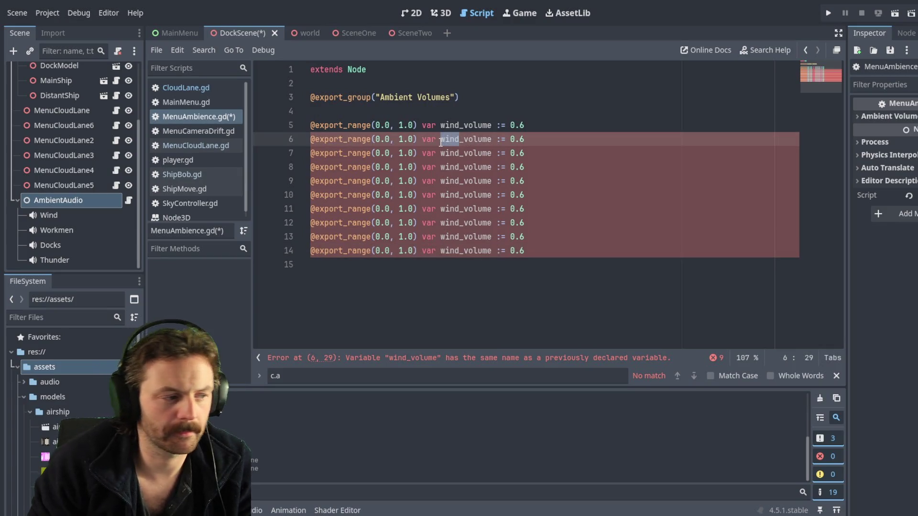
{"action": "type", "text": "rigging"}
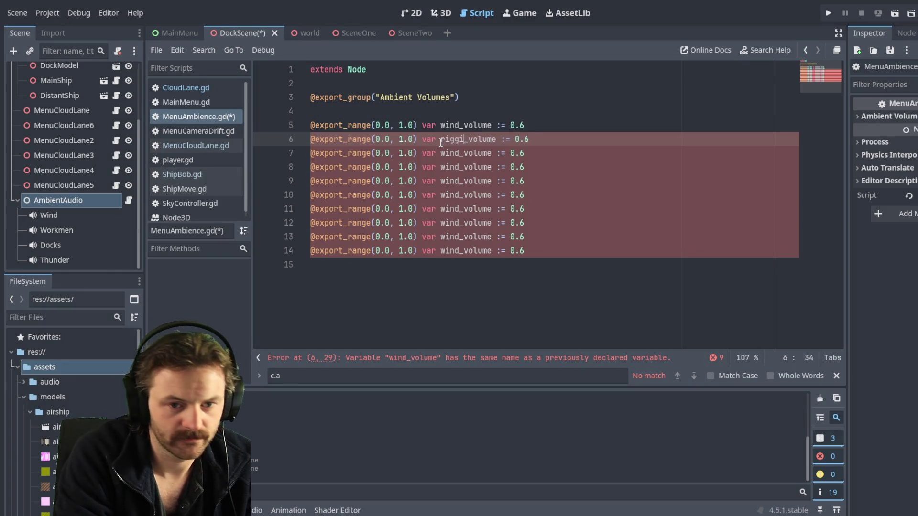
{"action": "key", "text": "Down"}
{"action": "key", "text": "Left"}
{"action": "key", "text": "BackSpace"}
{"action": "key", "text": "BackSpace"}
{"action": "key", "text": "BackSpace"}
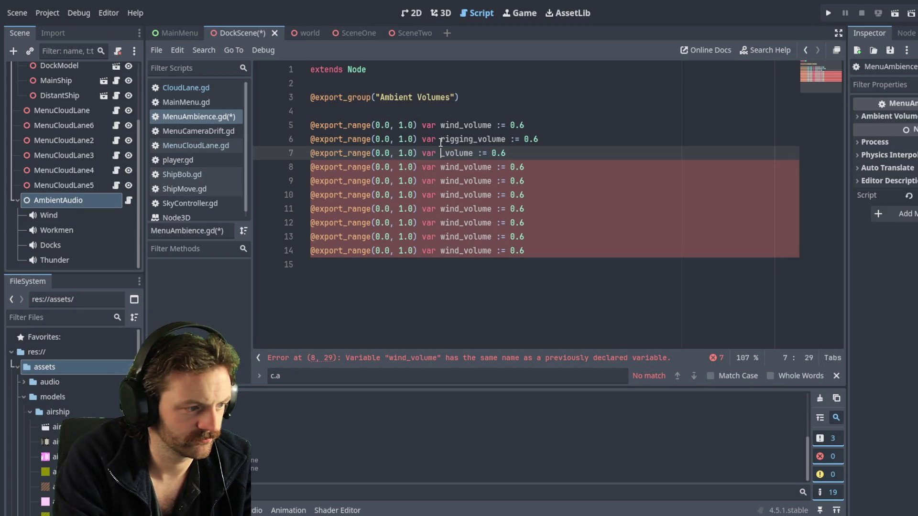
{"action": "type", "text": "engine"}
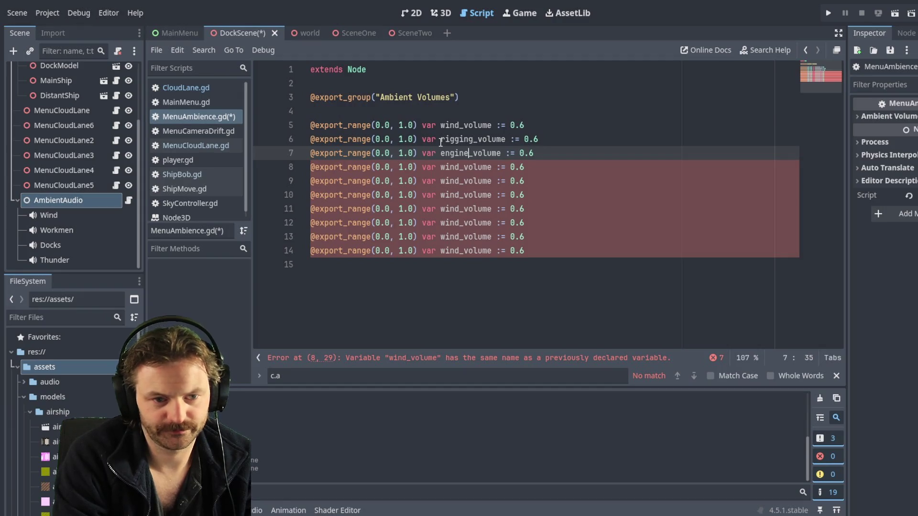
- Rename the variables on lines 8 and 9 to docks_volume and workmen_volume
{"action": "left_click", "coordinate": [453, 166]}
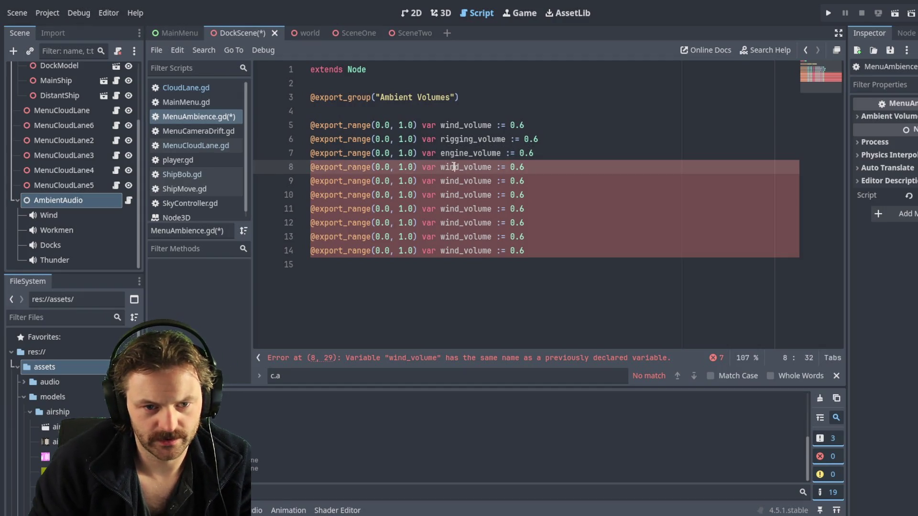
{"action": "mouse_move", "coordinate": [462, 167]}
{"action": "left_mouse_down"}
{"action": "mouse_move", "coordinate": [444, 168]}
{"action": "mouse_move", "coordinate": [457, 156]}
{"action": "mouse_move", "coordinate": [442, 168]}
{"action": "left_mouse_up"}
{"action": "type", "text": "po"}
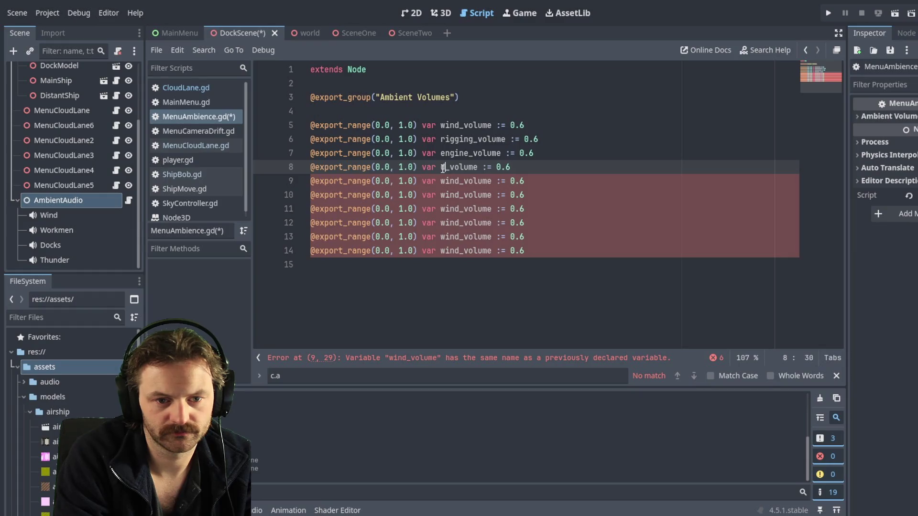
{"action": "key", "text": "BackSpace"}
{"action": "key", "text": "BackSpace"}
{"action": "type", "text": "docks"}
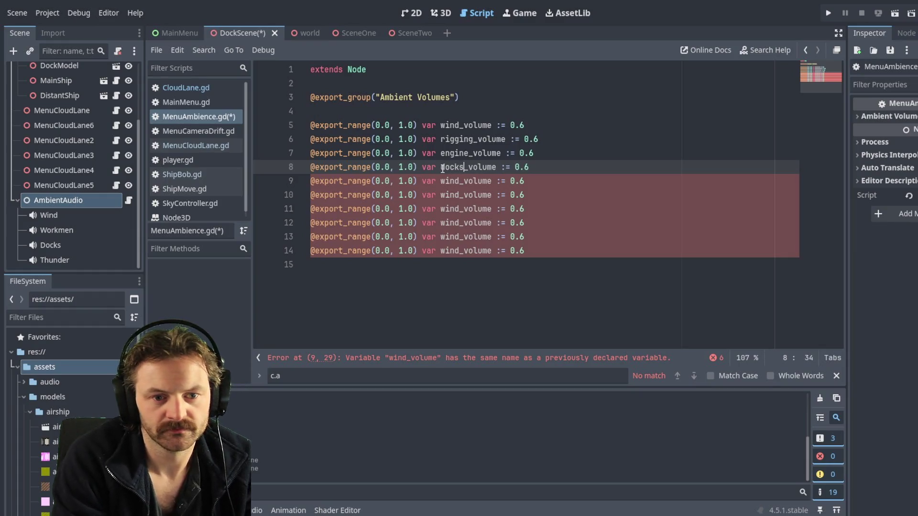
{"action": "left_click_drag", "start_coordinate": [459, 184], "coordinate": [442, 184]}
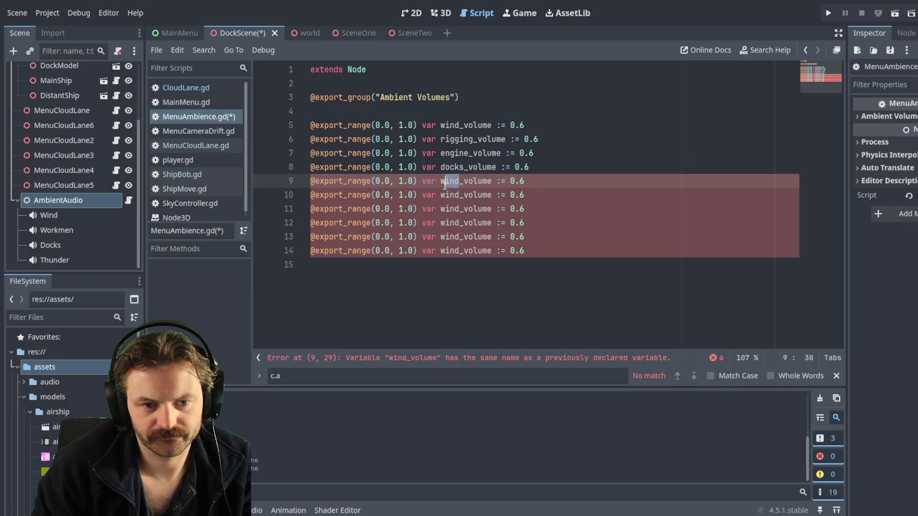
{"action": "type", "text": "workmen"}
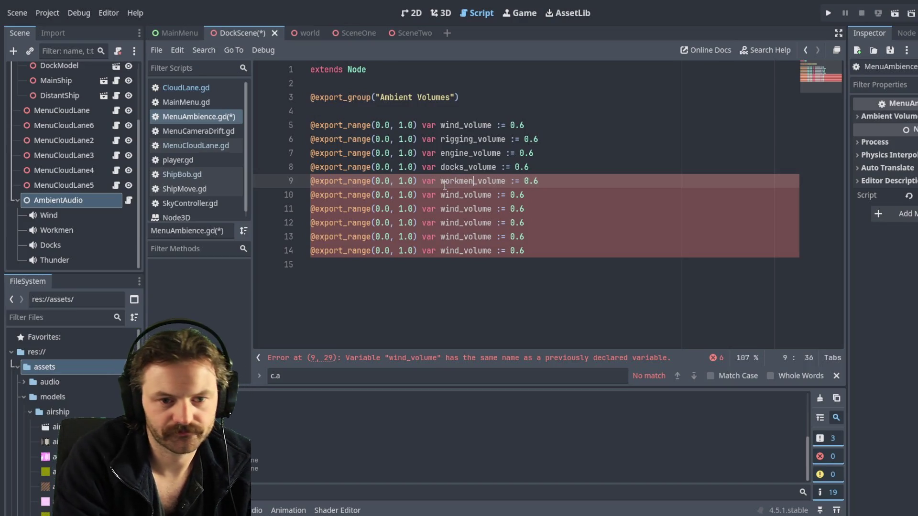
- Rename the variable on line 10 to thunder_volume
{"action": "left_click", "coordinate": [454, 194]}
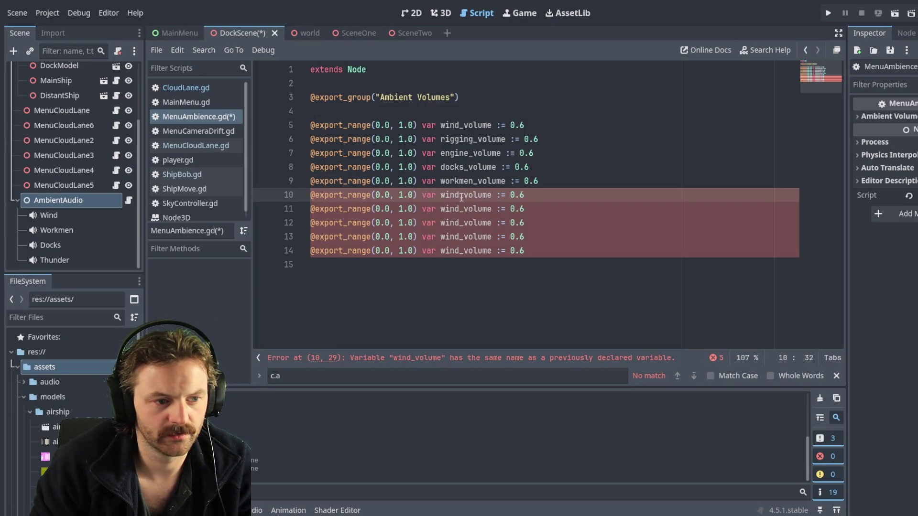
{"action": "left_click_drag", "start_coordinate": [459, 194], "coordinate": [440, 194]}
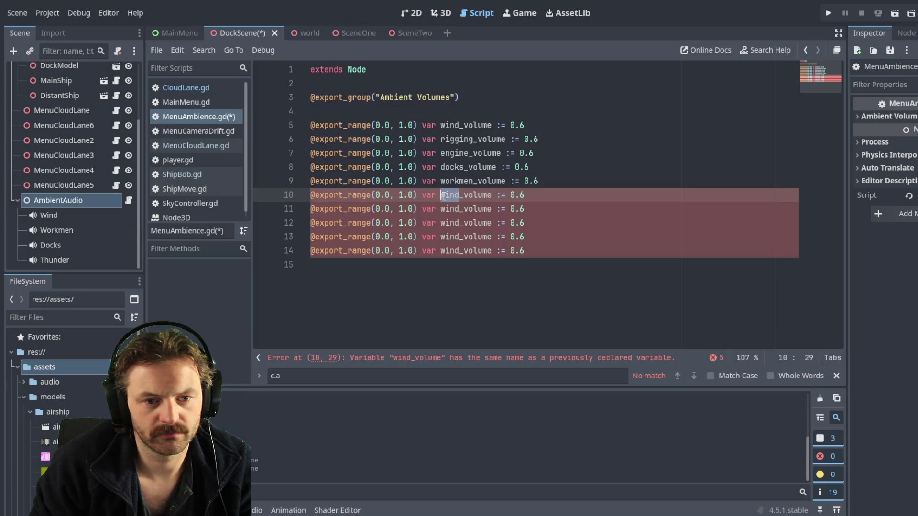
{"action": "type", "text": "thunder"}
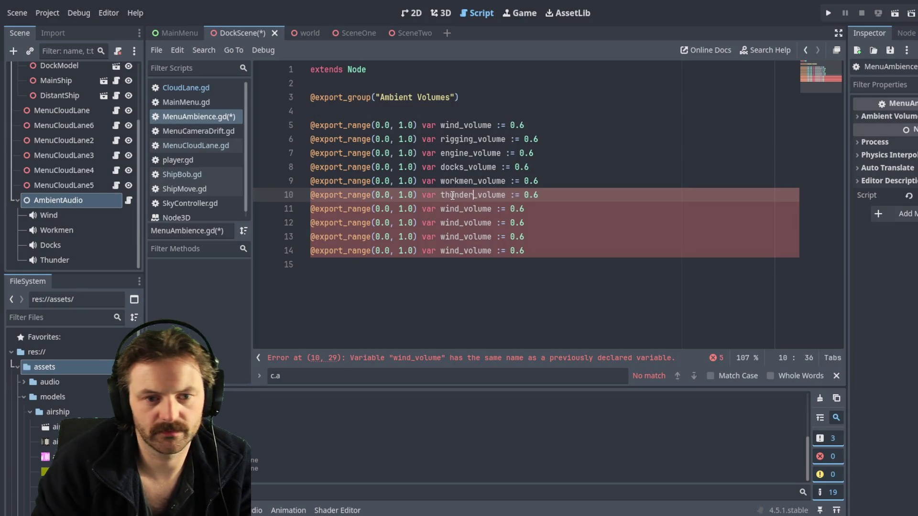
{"action": "left_click", "coordinate": [456, 209]}
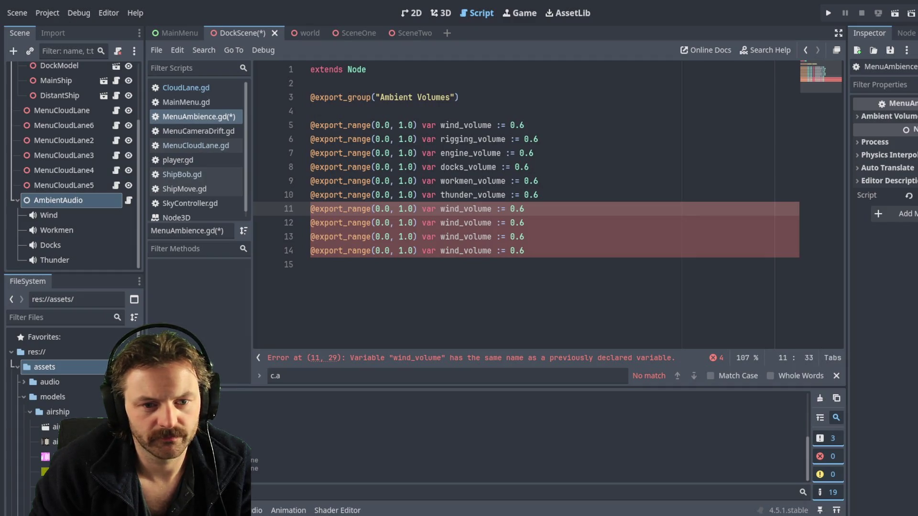
{"action": "left_click_drag", "start_coordinate": [459, 209], "coordinate": [440, 209]}
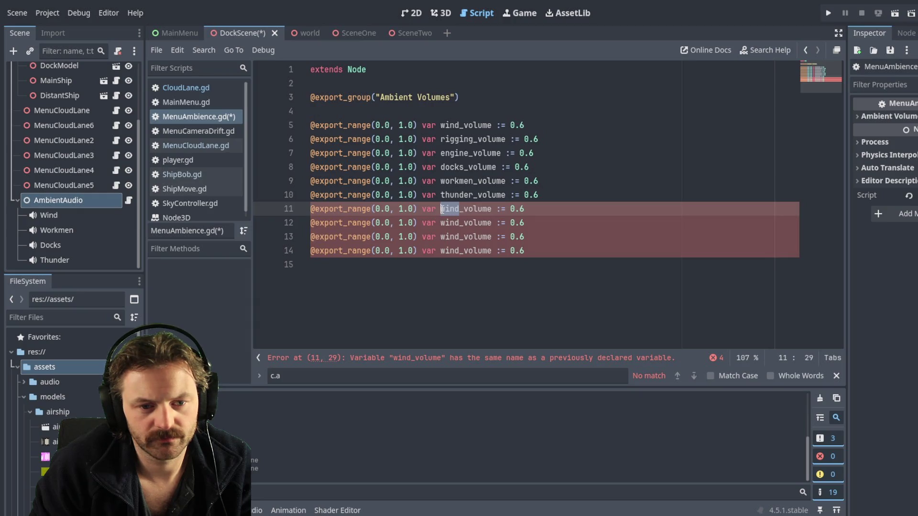